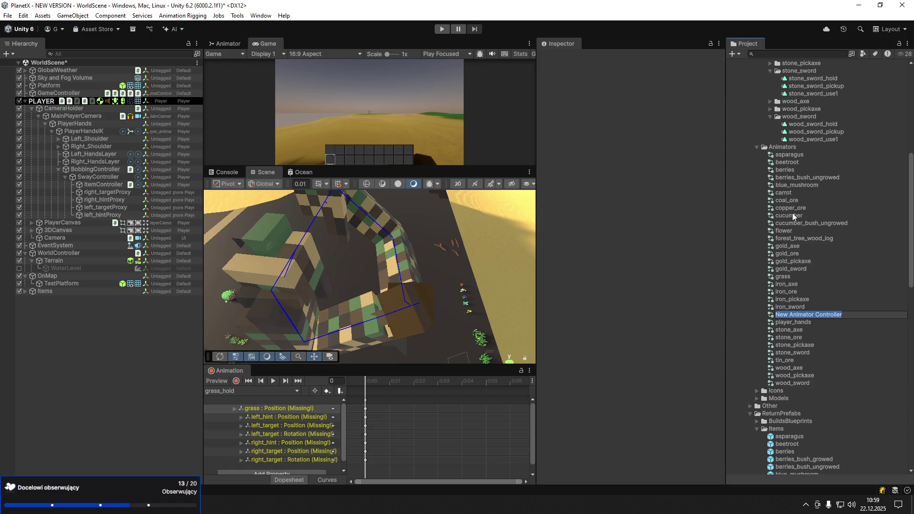
# Name the new animator controller 'anion'
pyautogui.write('anion')
pyautogui.press('Return')
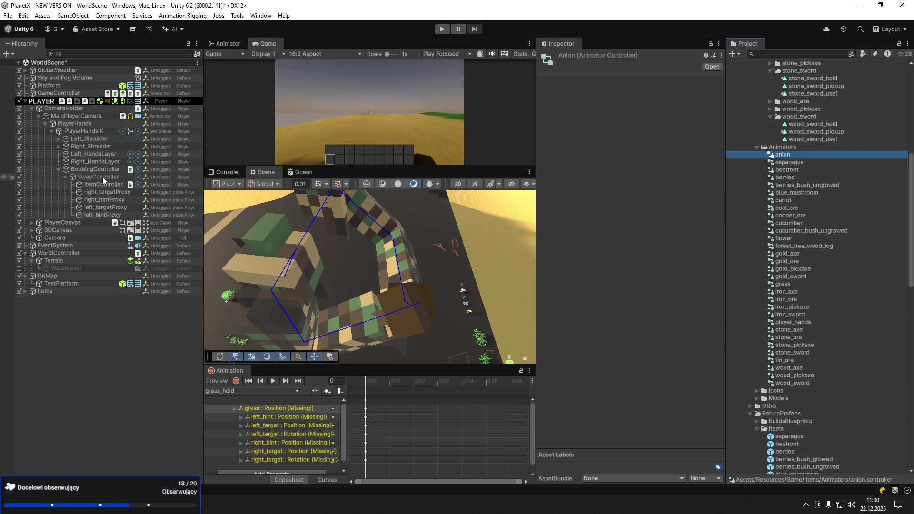
# Rename the anion controller to 'onion'
pyautogui.click(217, 394)
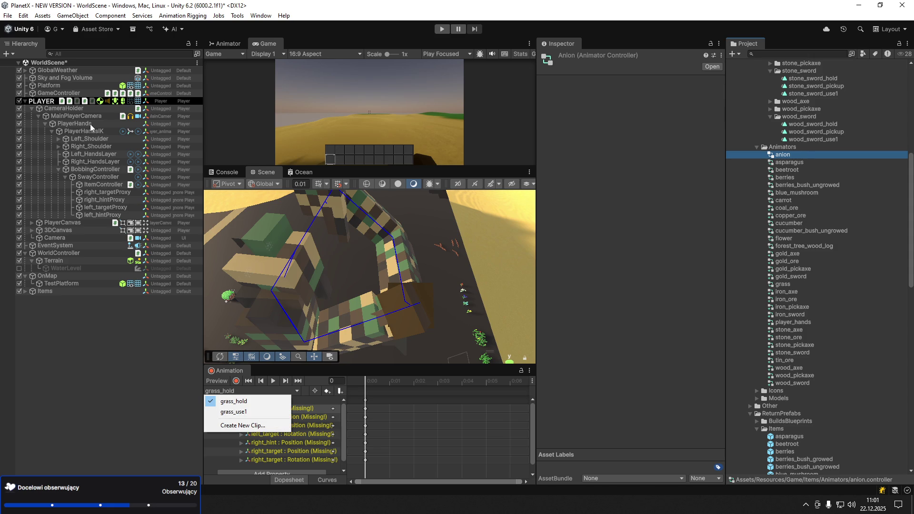
pyautogui.click(796, 156)
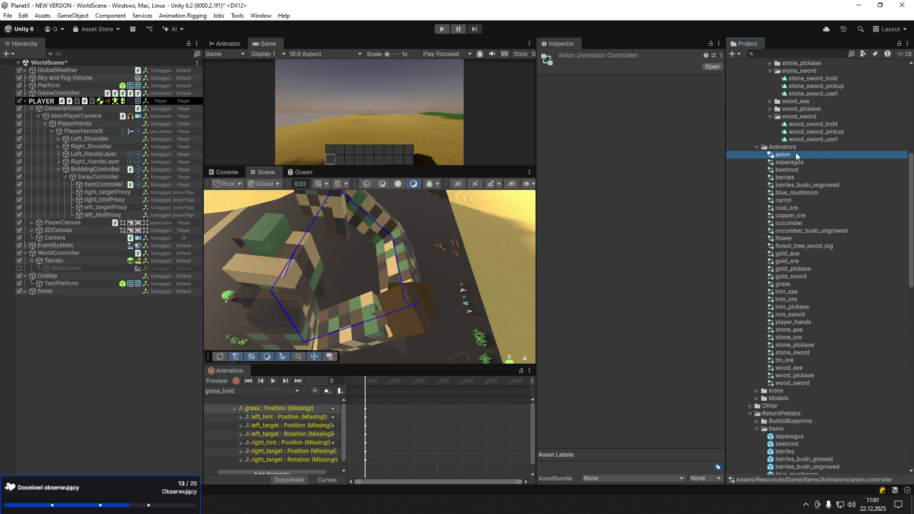
pyautogui.rightClick(796, 156)
pyautogui.click(796, 199)
pyautogui.write('on')
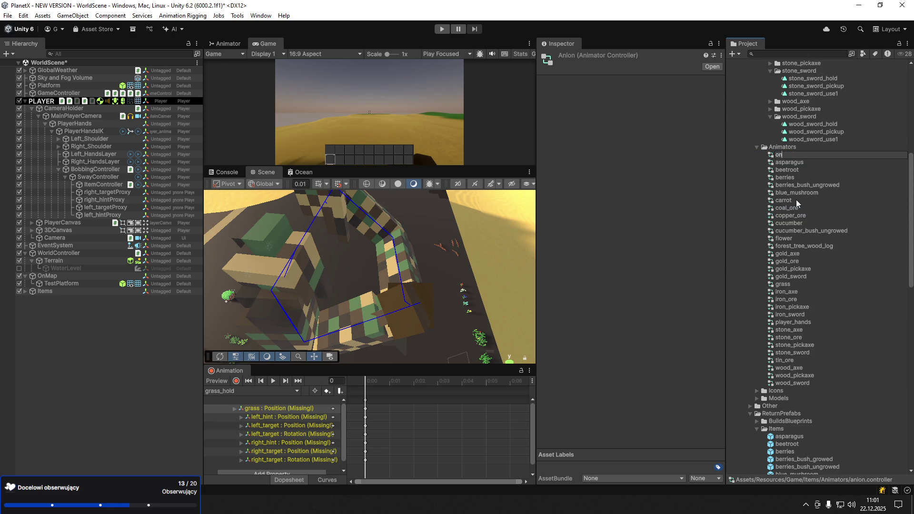
pyautogui.write('ion')
pyautogui.press('Return')
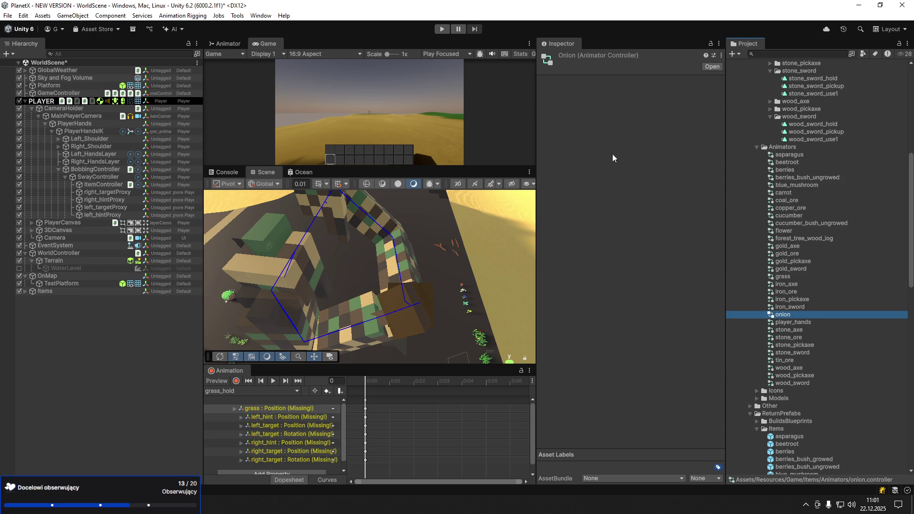
# Assign the onion controller to PlayerHandsIK's Animator
pyautogui.click(96, 132)
pyautogui.click(717, 149)
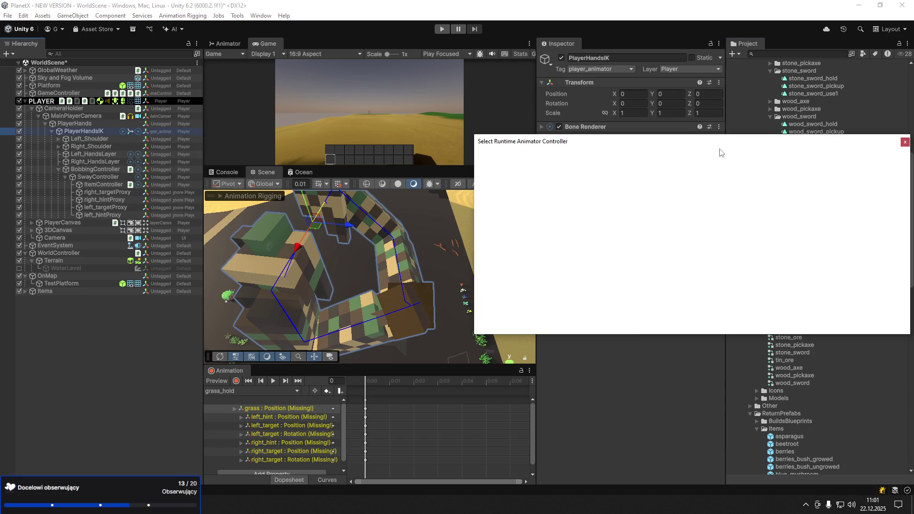
pyautogui.write('onion')
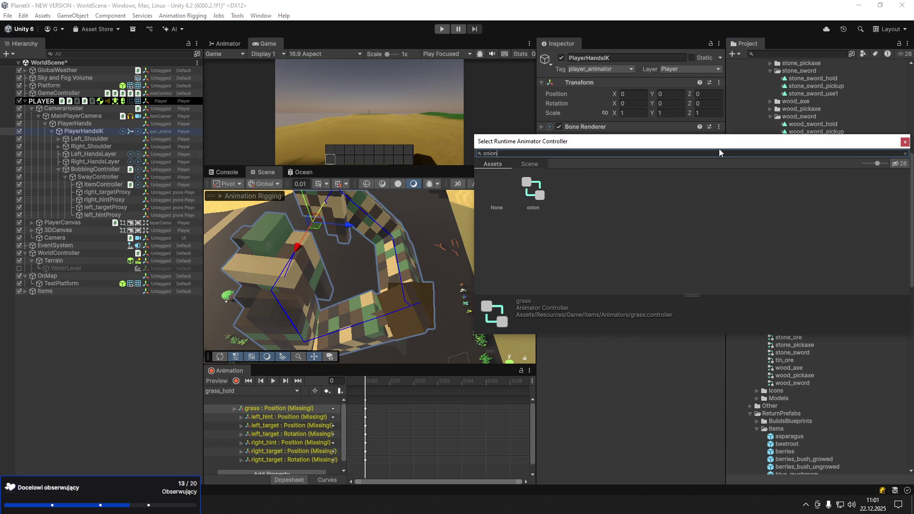
pyautogui.doubleClick(525, 193)
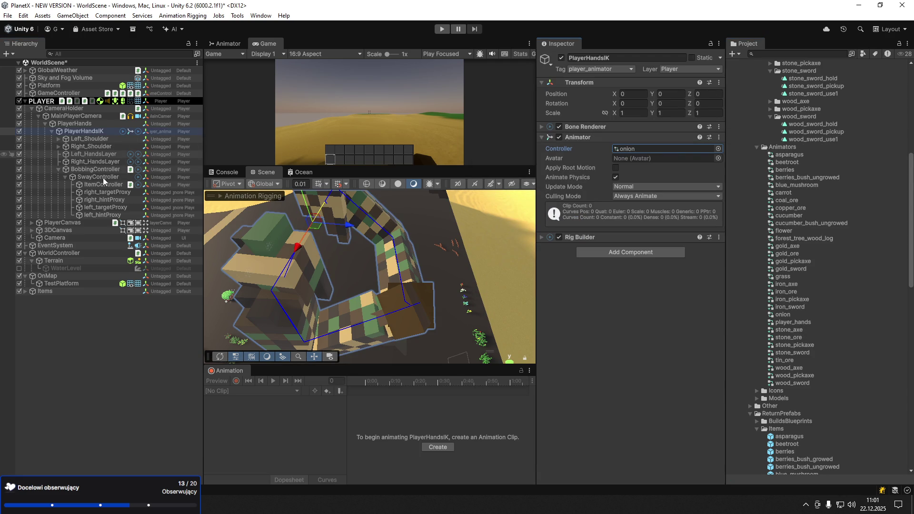
pyautogui.scroll(-5, 792, 407)
pyautogui.scroll(-2, 790, 405)
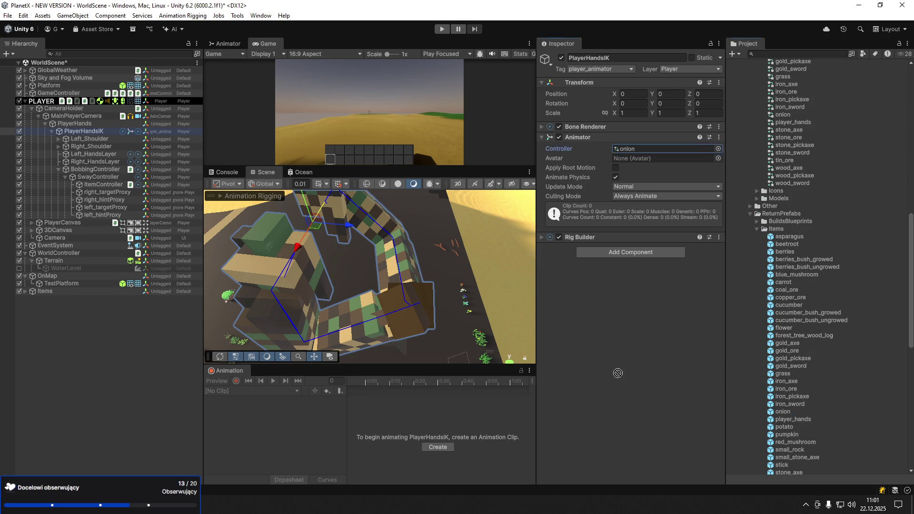
# Place the onion prefab under ItemController and unpack it completely
pyautogui.moveTo(104, 189); pyautogui.dragTo(104, 189)
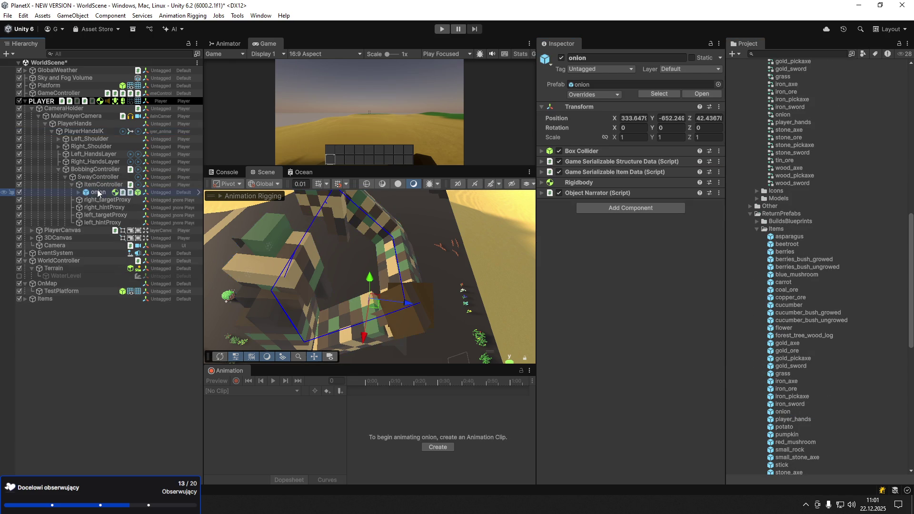
pyautogui.rightClick(97, 193)
pyautogui.moveTo(174, 261)
pyautogui.click(316, 335)
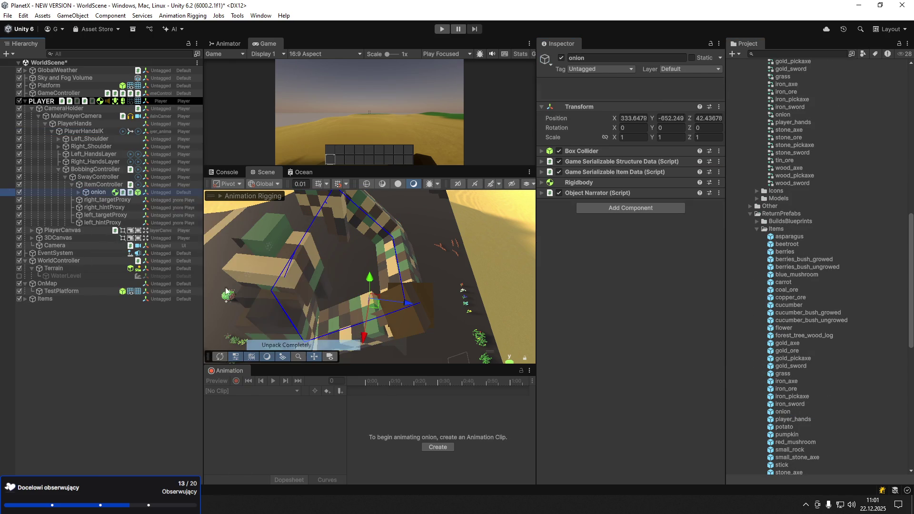
# Set onion's hint and target children to position 0,0,0 and scale 1
pyautogui.click(79, 193)
pyautogui.click(109, 223)
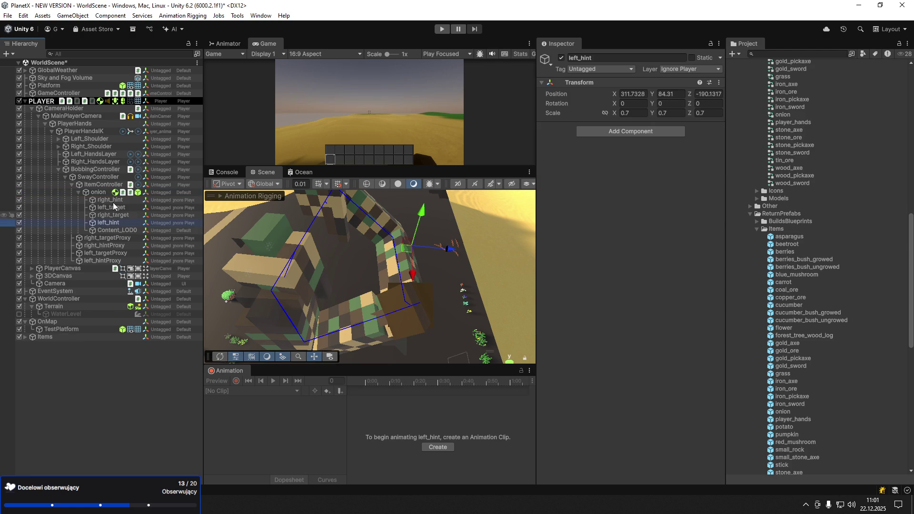
pyautogui.keyDown('shift'); pyautogui.click(110, 200); pyautogui.keyUp('shift')
pyautogui.click(674, 94)
pyautogui.write('0')
pyautogui.press('Tab')
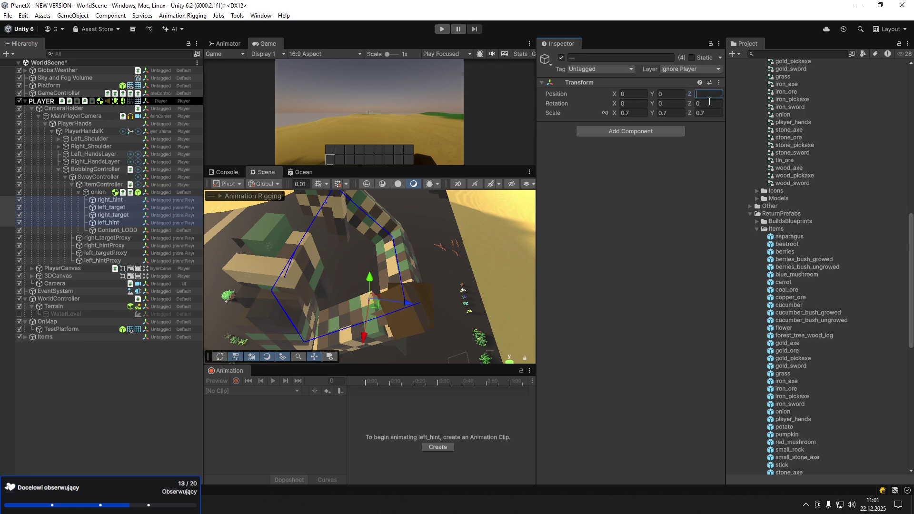
pyautogui.write('0')
pyautogui.press('Tab')
pyautogui.press('Tab')
pyautogui.press('Tab')
pyautogui.write('1')
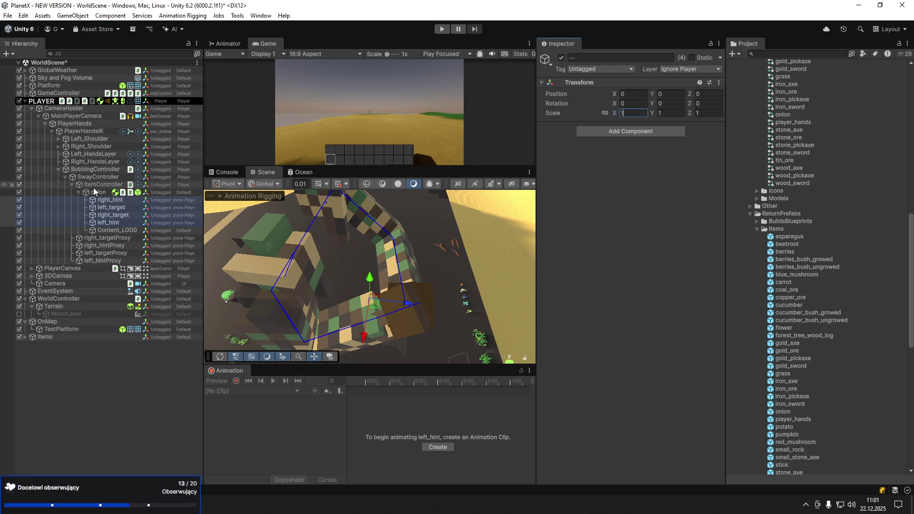
# Move the onion itself to position 0,0,0
pyautogui.click(98, 192)
pyautogui.click(649, 95)
pyautogui.write('0')
pyautogui.press('Tab')
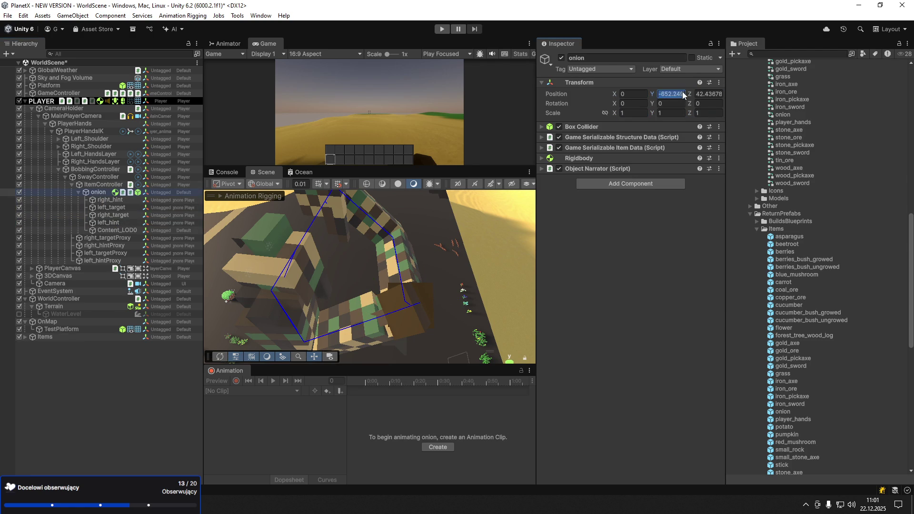
pyautogui.write('0')
pyautogui.press('Tab')
pyautogui.write('0')
pyautogui.write('0')
pyautogui.press('Return')
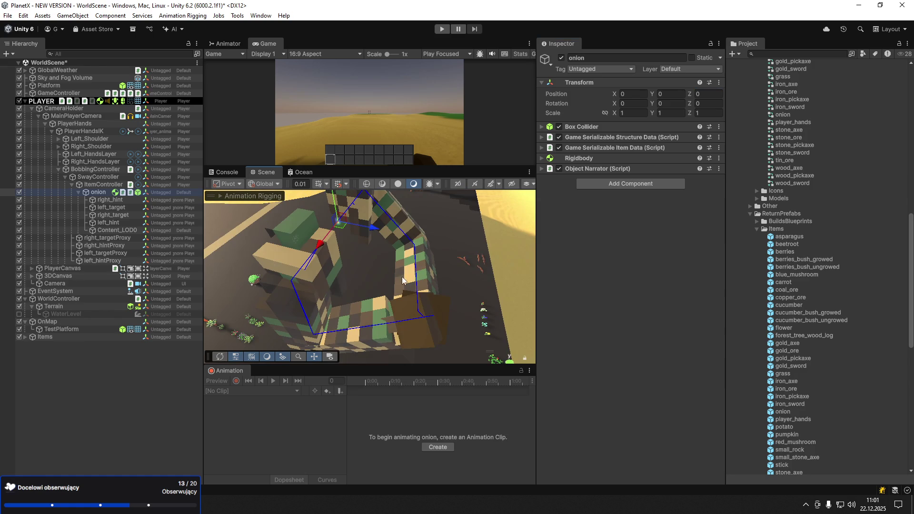
pyautogui.press('f')
pyautogui.keyDown('alt'); pyautogui.moveTo(344, 196); pyautogui.dragTo(347, 224); pyautogui.keyUp('alt')
# Set the onion's scale to 5 on all three axes
pyautogui.click(633, 113)
pyautogui.write('5')
pyautogui.press('Tab')
pyautogui.write('5')
pyautogui.press('Tab')
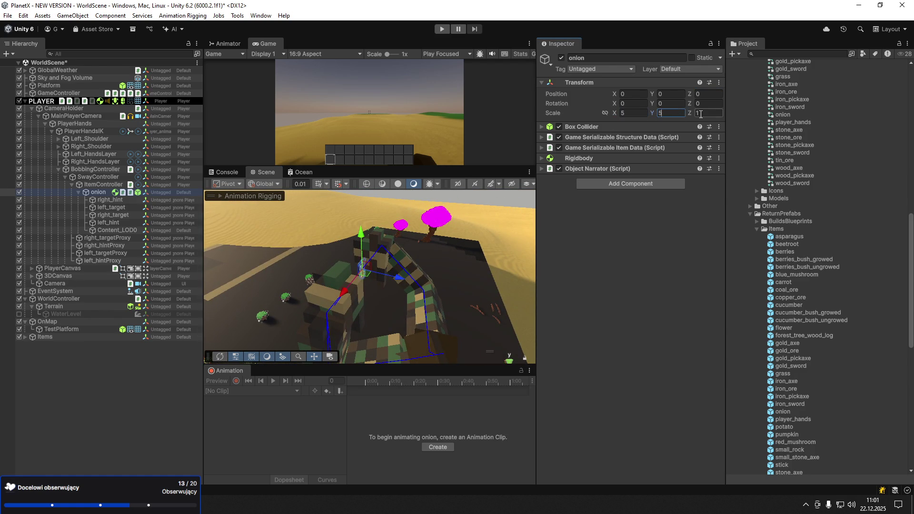
pyautogui.write('5')
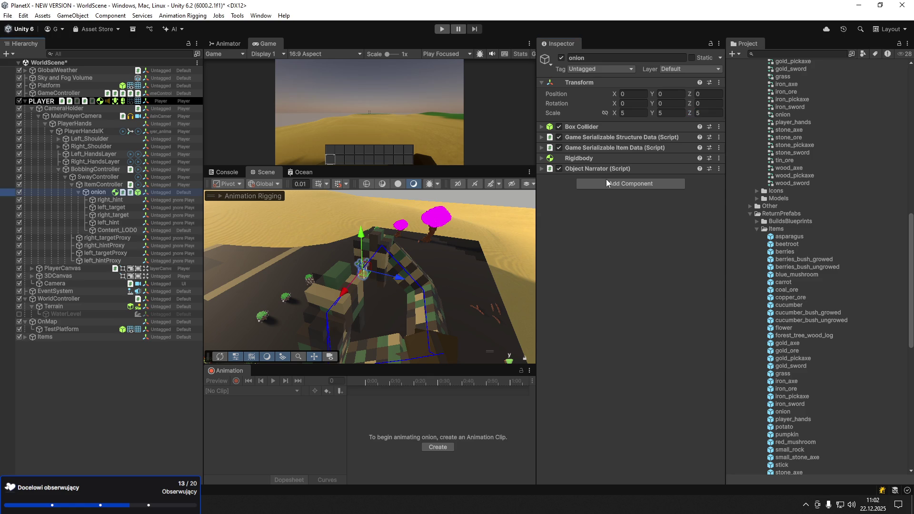
# Try uniform onion scales of 12 and then 15
pyautogui.click(639, 114)
pyautogui.write('12')
pyautogui.press('Tab')
pyautogui.write('1')
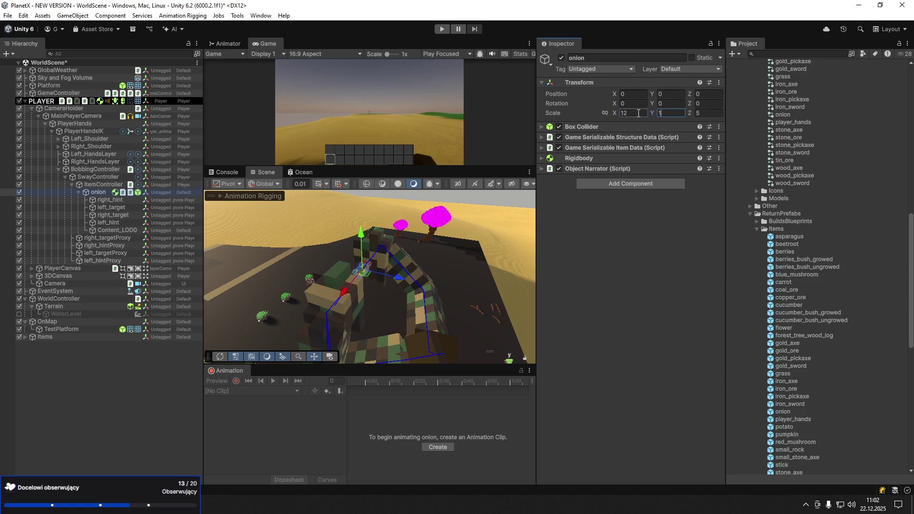
pyautogui.write('2')
pyautogui.press('Tab')
pyautogui.write('12')
pyautogui.press('Tab')
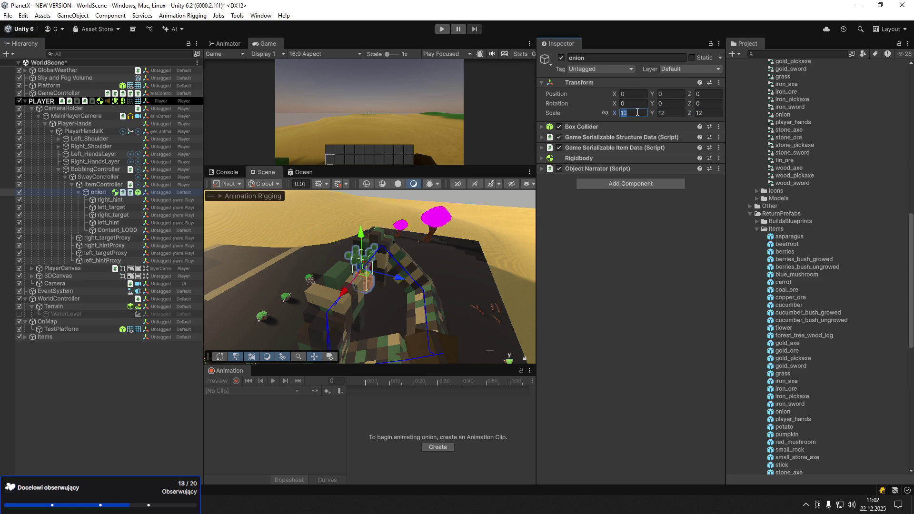
pyautogui.write('15')
pyautogui.press('Tab')
pyautogui.write('15')
pyautogui.press('Tab')
pyautogui.write('15')
pyautogui.press('Tab')
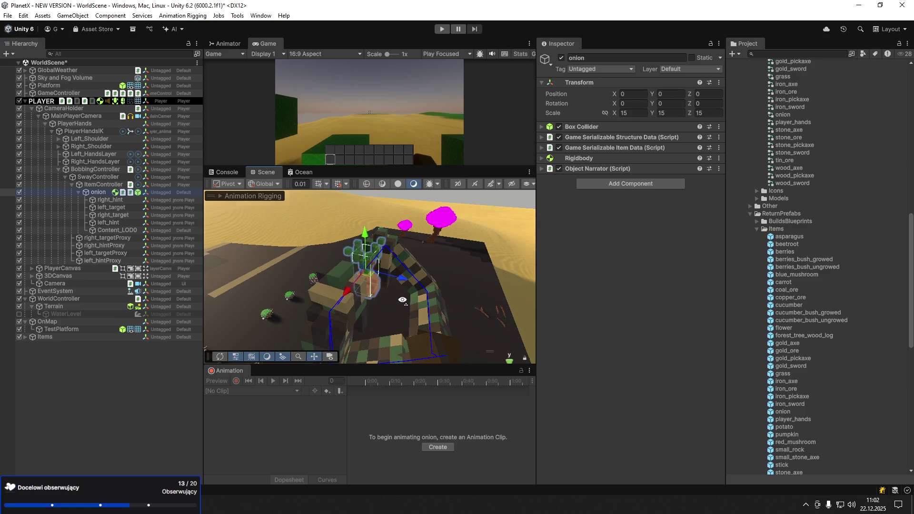
pyautogui.moveTo(402, 300); pyautogui.dragTo(380, 295)
# Settle on a uniform onion scale of 13, undoing a test move along Z
pyautogui.click(636, 113)
pyautogui.write('1')
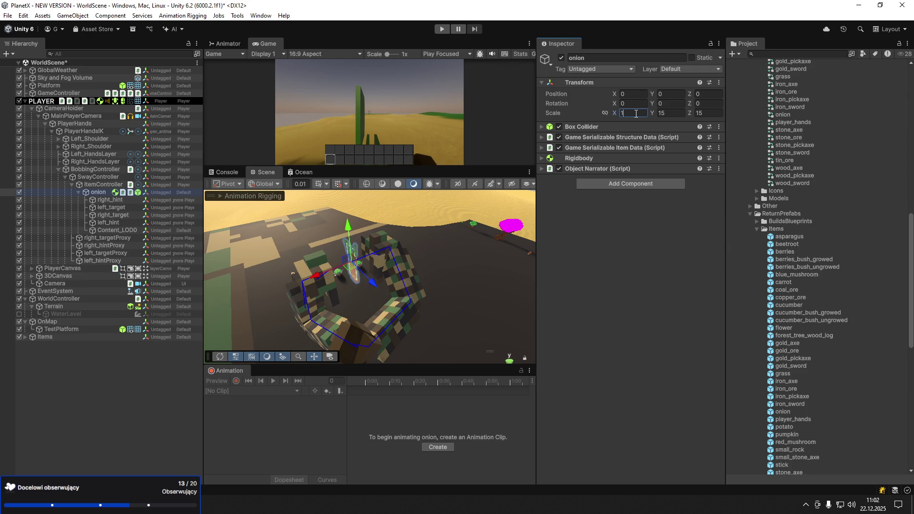
pyautogui.write('3')
pyautogui.press('Tab')
pyautogui.write('13')
pyautogui.press('Tab')
pyautogui.write('13')
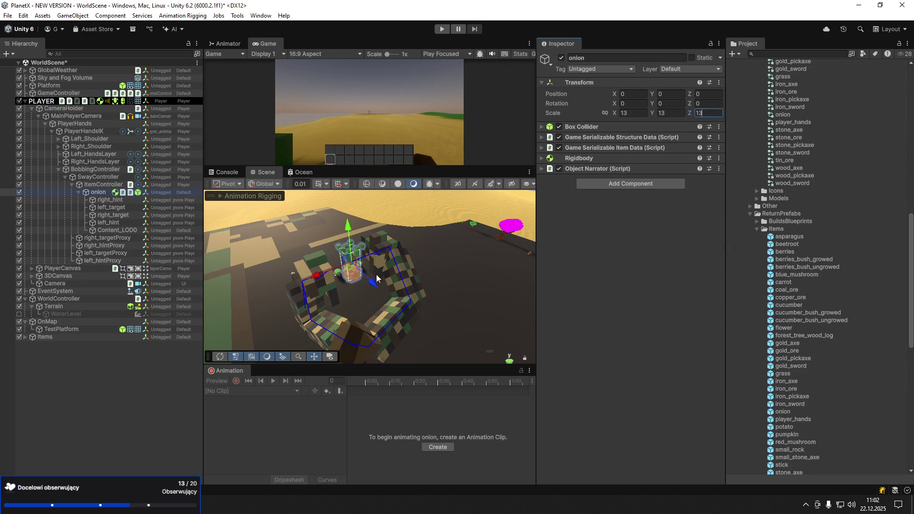
pyautogui.moveTo(377, 287); pyautogui.dragTo(402, 336)
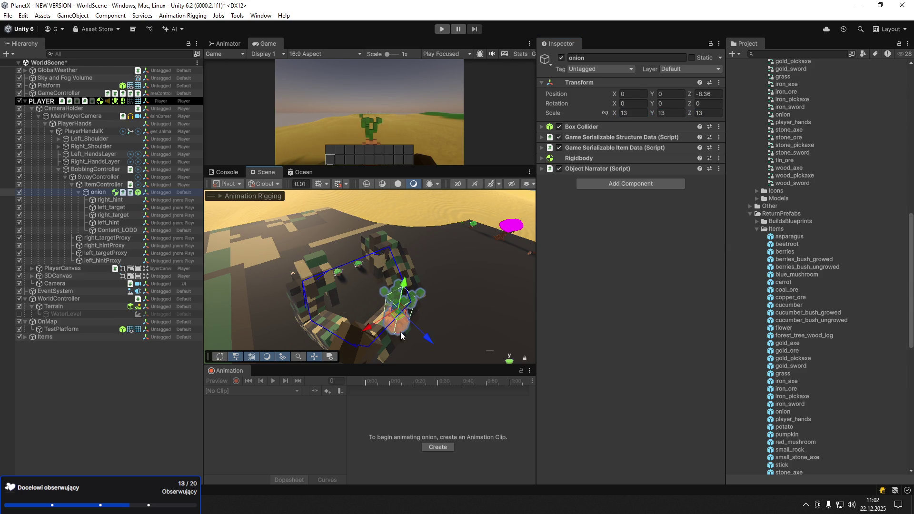
pyautogui.hotkey('ctrl', 'z')
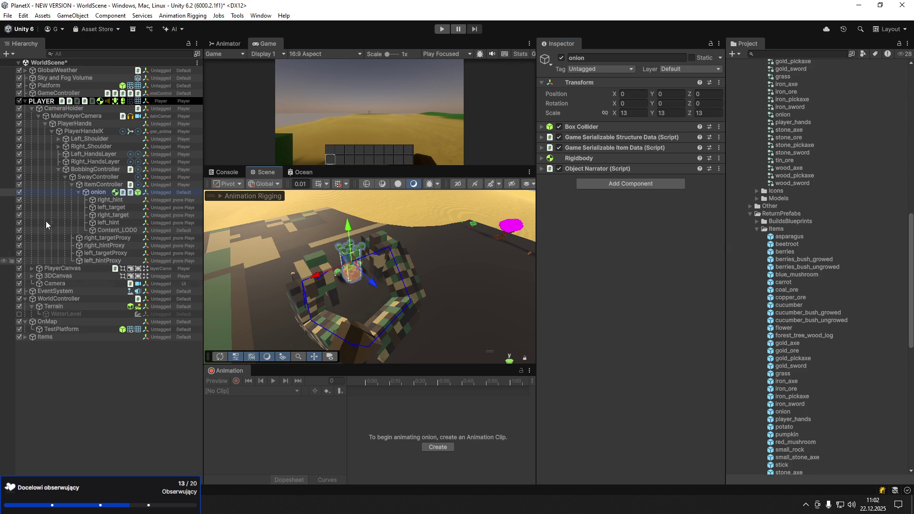
# Make right_target the target of Right_HandsLayer's Two Bone IK constraint
pyautogui.click(103, 160)
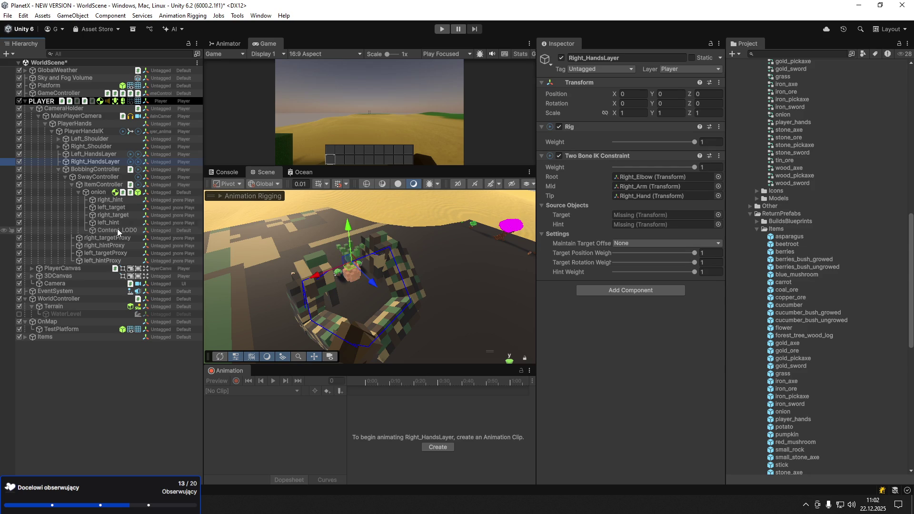
pyautogui.moveTo(111, 200)
pyautogui.mouseDown()
pyautogui.moveTo(638, 224)
pyautogui.moveTo(621, 215)
pyautogui.mouseUp()
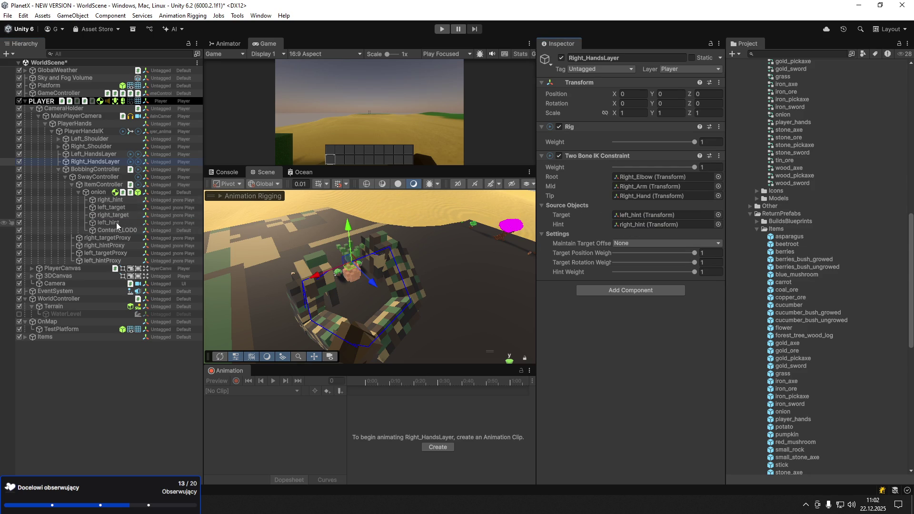
pyautogui.moveTo(113, 215); pyautogui.dragTo(652, 215)
# Set left_hint as the Hint of Left_HandsLayer's Two Bone IK constraint
pyautogui.click(93, 153)
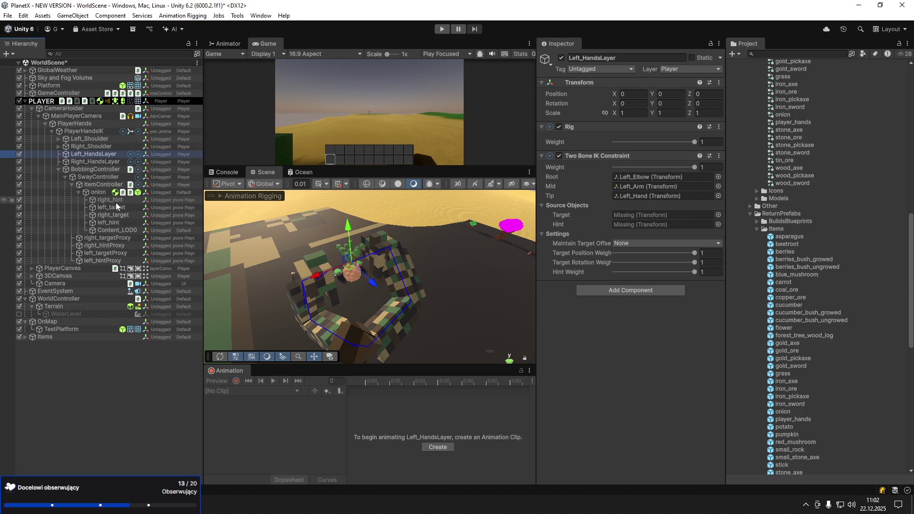
pyautogui.moveTo(141, 204); pyautogui.dragTo(632, 227)
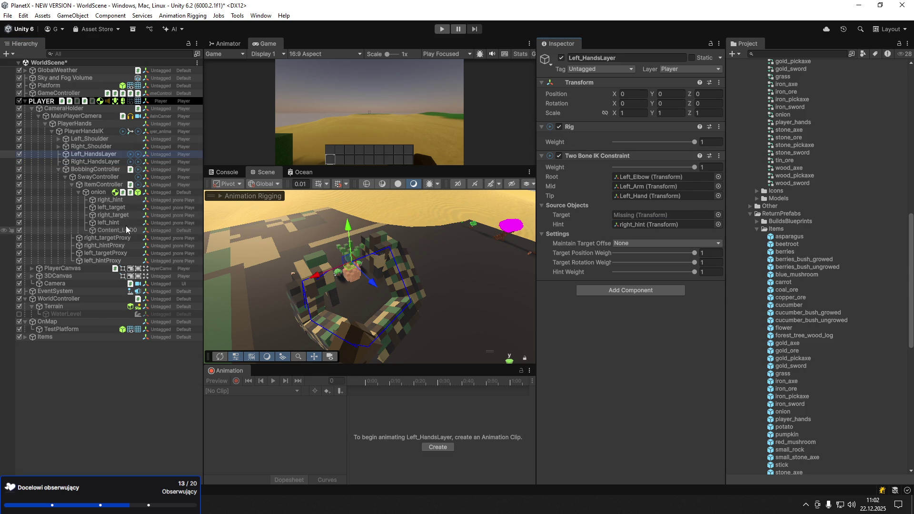
pyautogui.moveTo(124, 215)
pyautogui.mouseDown()
pyautogui.moveTo(264, 226)
pyautogui.moveTo(640, 228)
pyautogui.moveTo(644, 216)
pyautogui.moveTo(347, 219)
pyautogui.moveTo(636, 227)
pyautogui.moveTo(642, 218)
pyautogui.mouseUp()
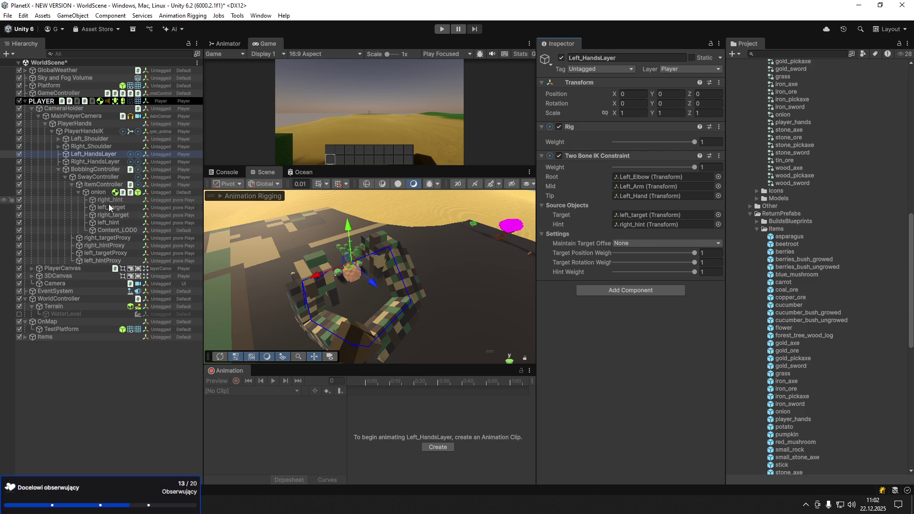
pyautogui.moveTo(115, 223); pyautogui.dragTo(647, 224)
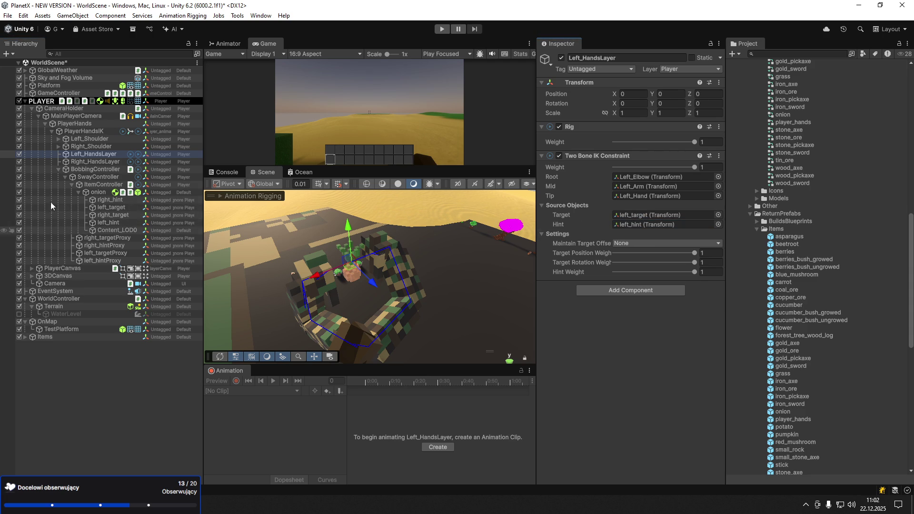
pyautogui.click(88, 162)
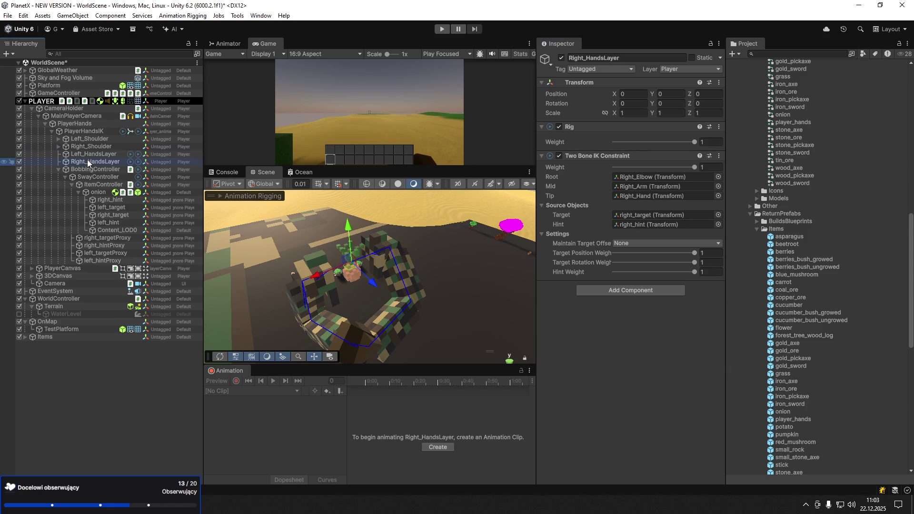
pyautogui.click(104, 193)
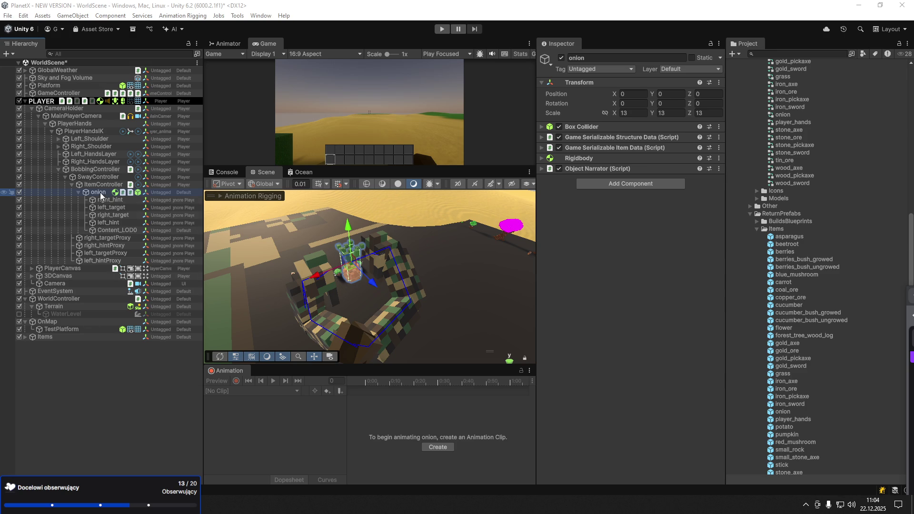
# Select the onion item, undoing an accidental move
pyautogui.click(85, 193)
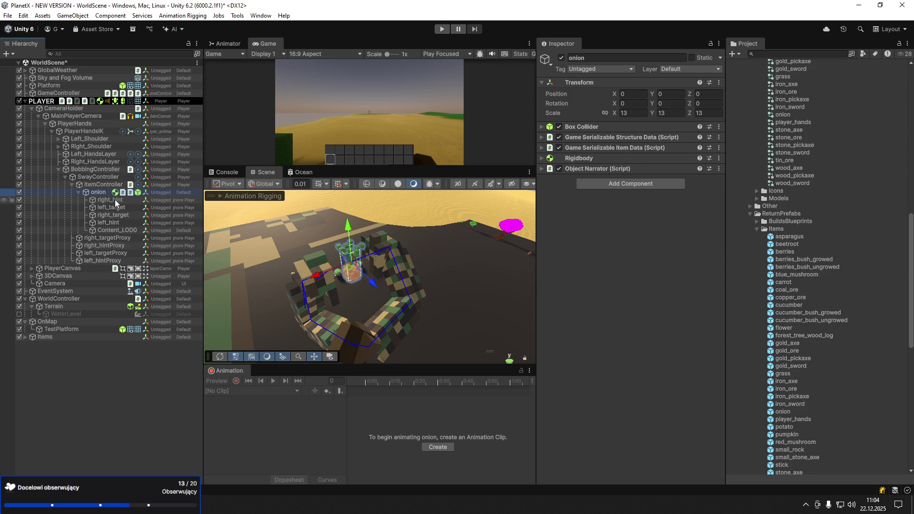
pyautogui.moveTo(333, 286); pyautogui.dragTo(300, 284)
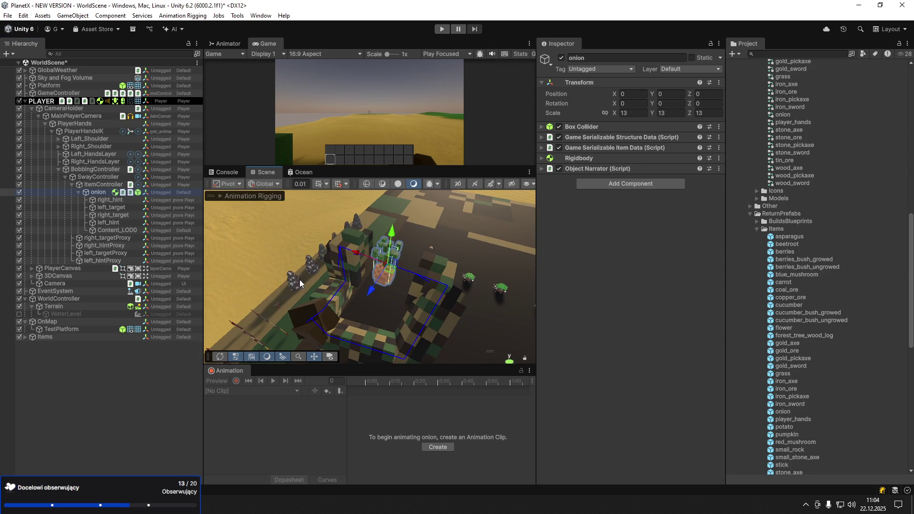
pyautogui.moveTo(396, 277); pyautogui.dragTo(392, 275)
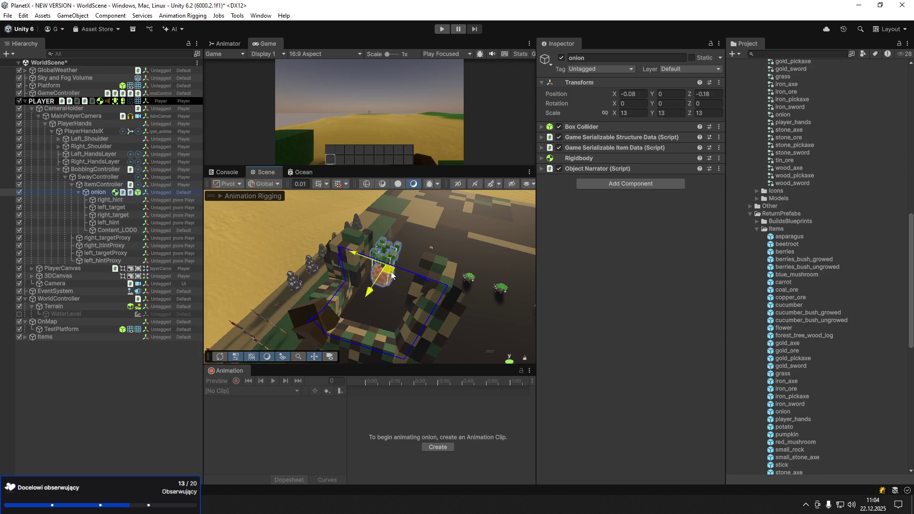
pyautogui.hotkey('ctrl', 'z')
# Create the onion_hold clip and, with Record on, key the onion's held position
pyautogui.click(438, 447)
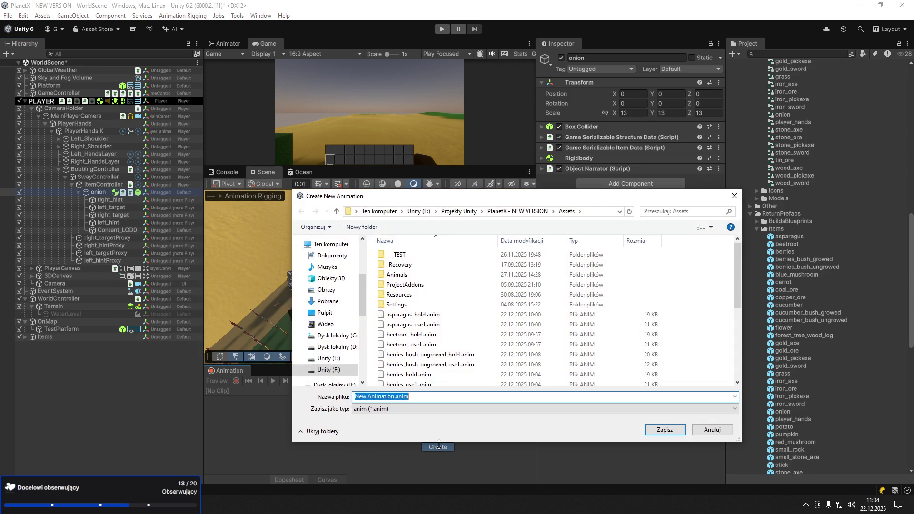
pyautogui.write('onion_hold')
pyautogui.press('Return')
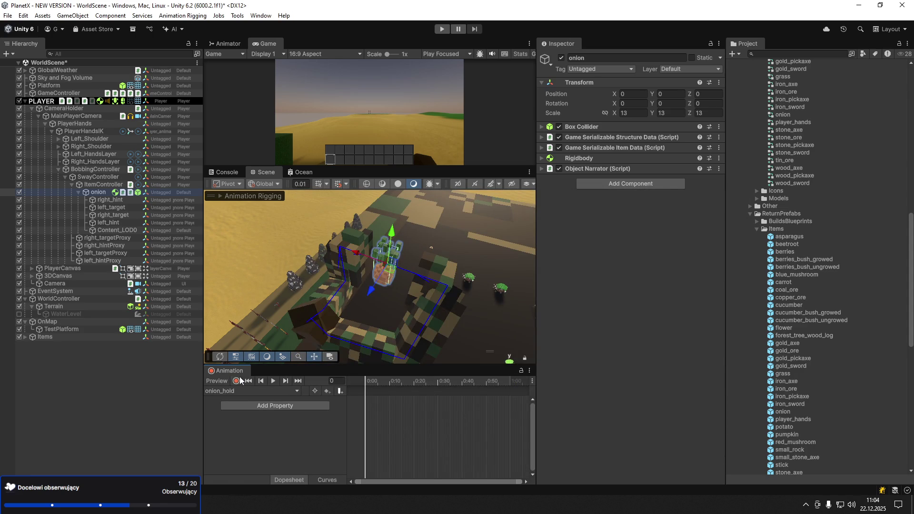
pyautogui.click(236, 381)
pyautogui.moveTo(381, 260)
pyautogui.mouseDown()
pyautogui.moveTo(299, 327)
pyautogui.moveTo(321, 303)
pyautogui.moveTo(314, 281)
pyautogui.mouseUp()
# Move left_hint outward along X and slightly lower
pyautogui.click(347, 303)
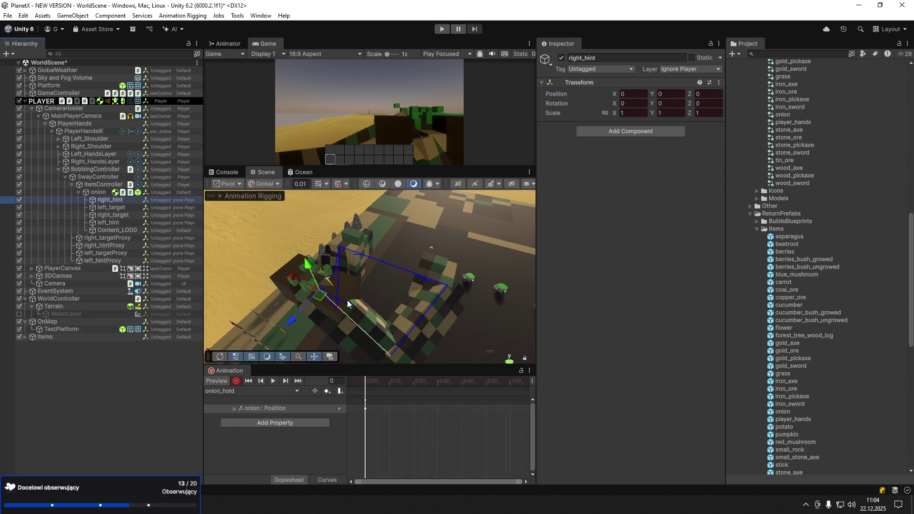
pyautogui.click(322, 291)
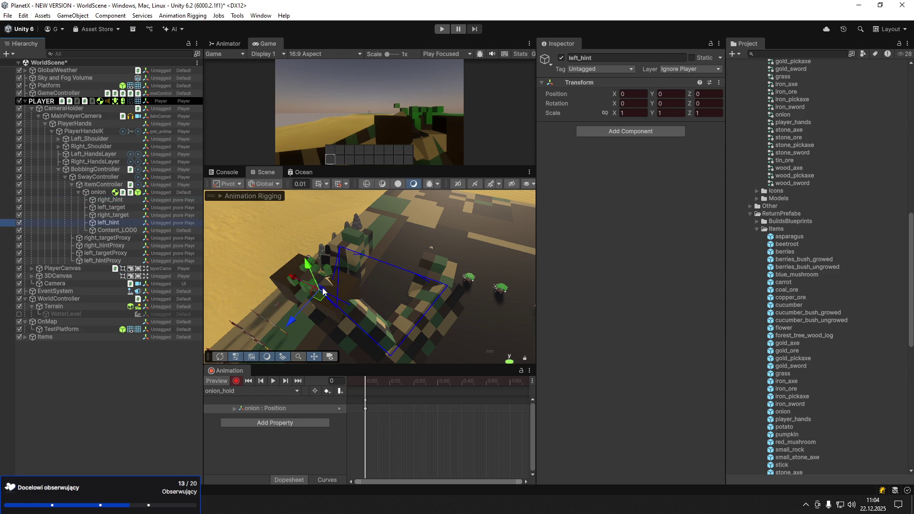
pyautogui.moveTo(305, 301); pyautogui.dragTo(435, 304)
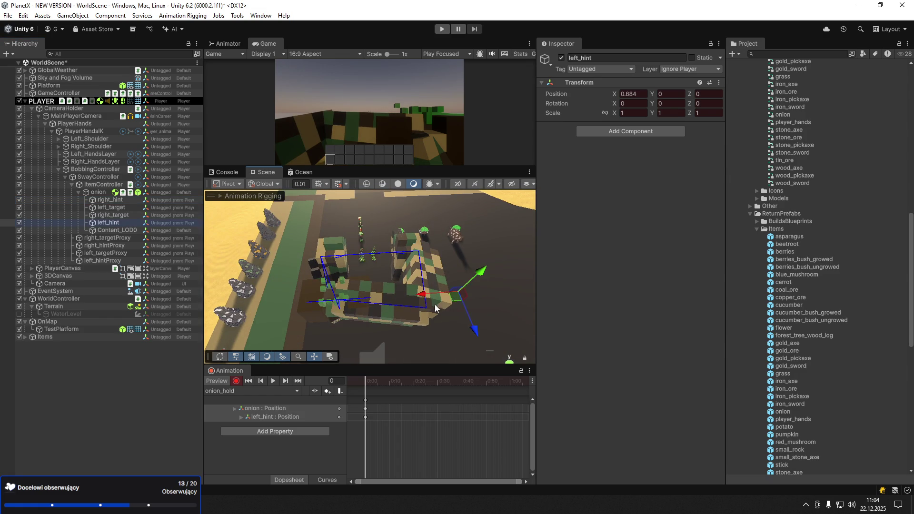
pyautogui.moveTo(481, 275); pyautogui.dragTo(475, 305)
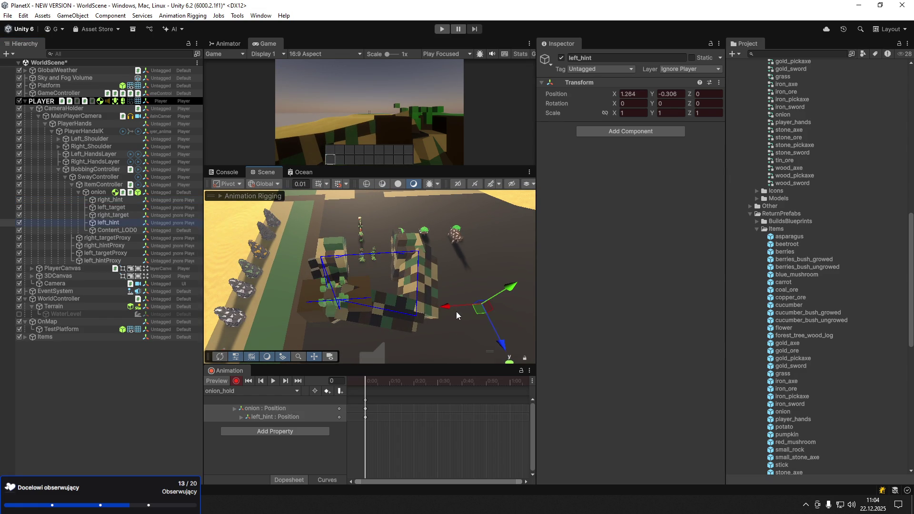
# Move right_hint left and down around the onion
pyautogui.click(110, 199)
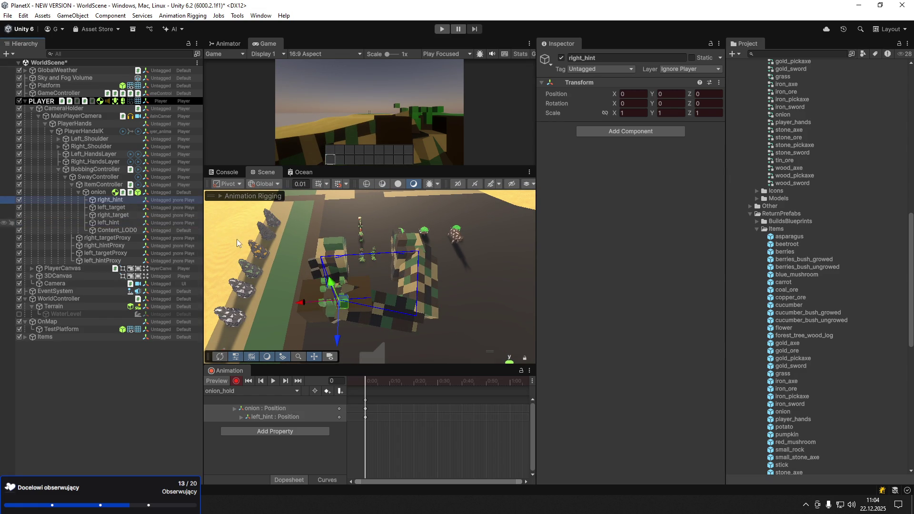
pyautogui.click(308, 305)
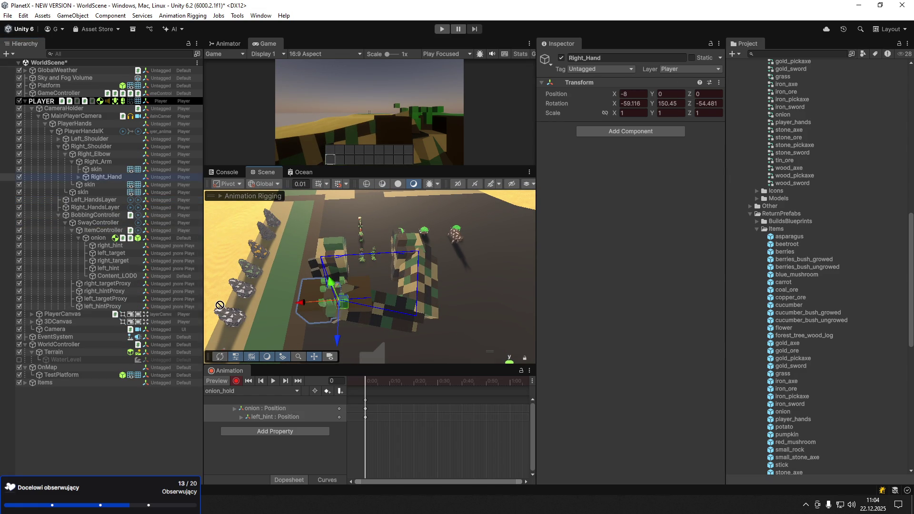
pyautogui.click(72, 161)
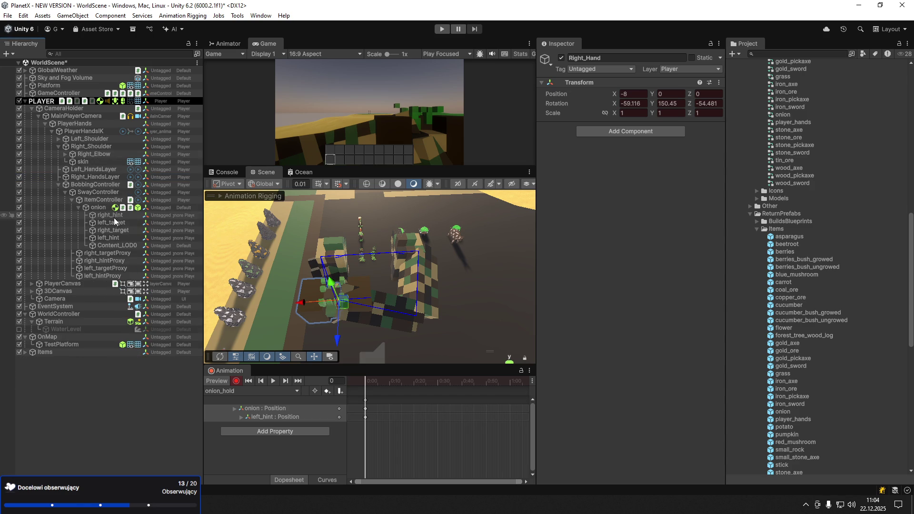
pyautogui.click(309, 303)
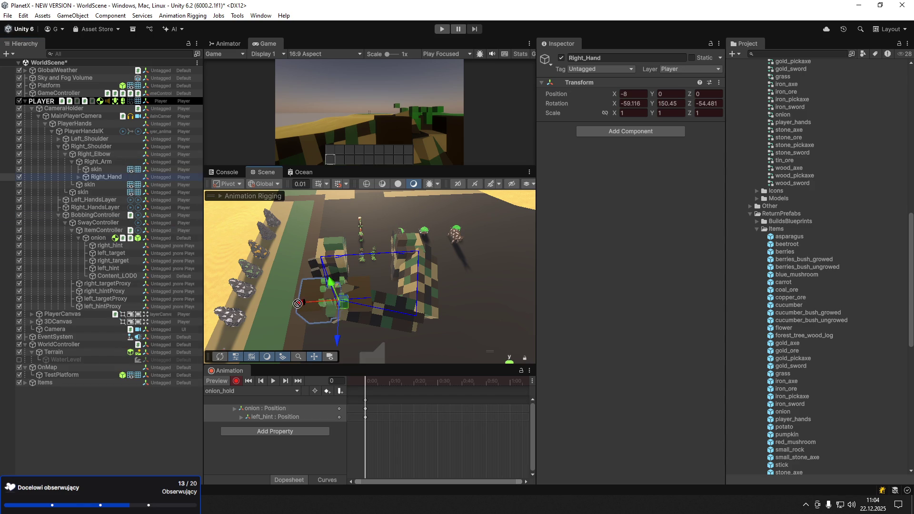
pyautogui.click(72, 162)
pyautogui.click(65, 155)
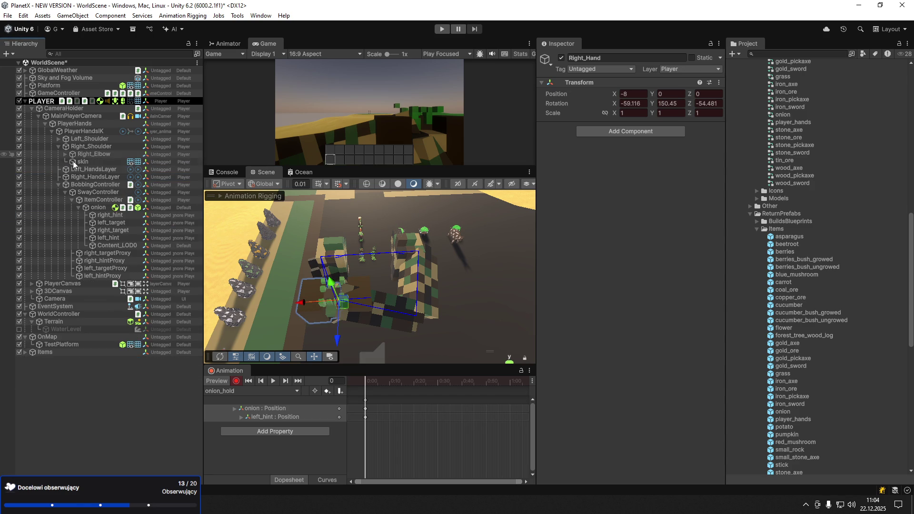
pyautogui.click(110, 215)
pyautogui.moveTo(212, 260); pyautogui.dragTo(2, 230)
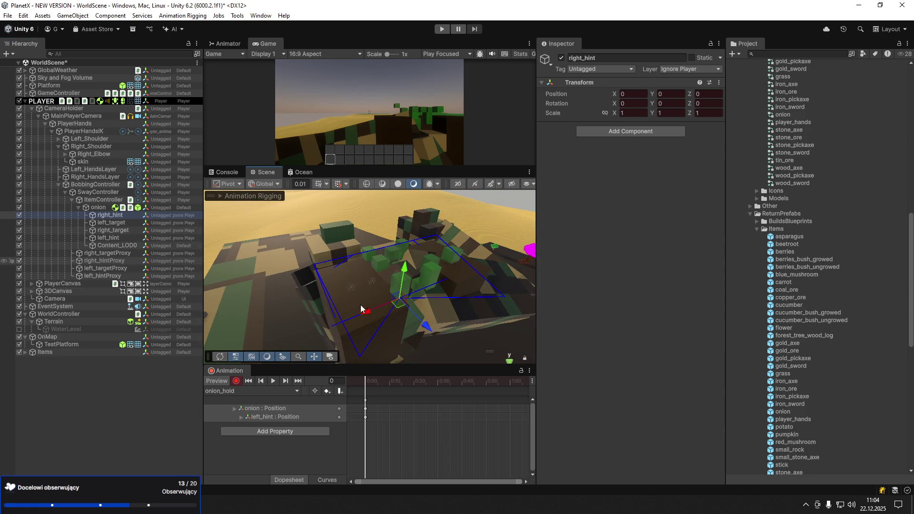
pyautogui.moveTo(366, 312); pyautogui.dragTo(284, 329)
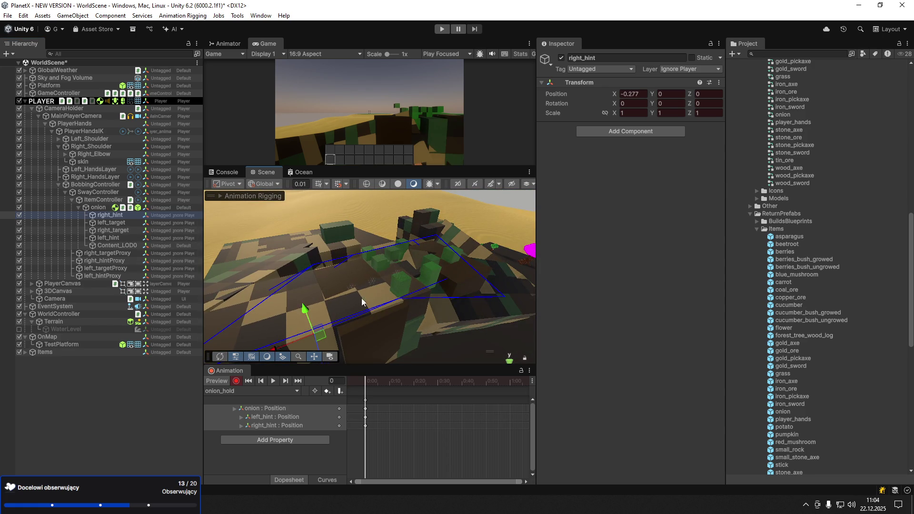
pyautogui.press('f')
pyautogui.moveTo(330, 303)
pyautogui.mouseDown()
pyautogui.moveTo(265, 300)
pyautogui.moveTo(290, 304)
pyautogui.moveTo(228, 335)
pyautogui.mouseUp()
# Rotate right_target around Y and shift it along X
pyautogui.click(112, 230)
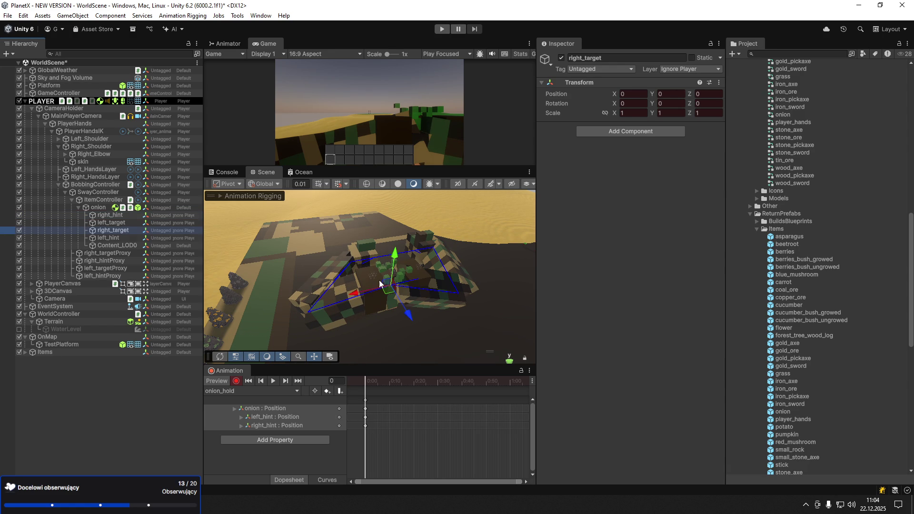
pyautogui.press('e')
pyautogui.moveTo(387, 293)
pyautogui.mouseDown()
pyautogui.moveTo(438, 317)
pyautogui.moveTo(530, 257)
pyautogui.moveTo(528, 246)
pyautogui.moveTo(556, 241)
pyautogui.mouseUp()
pyautogui.press('w')
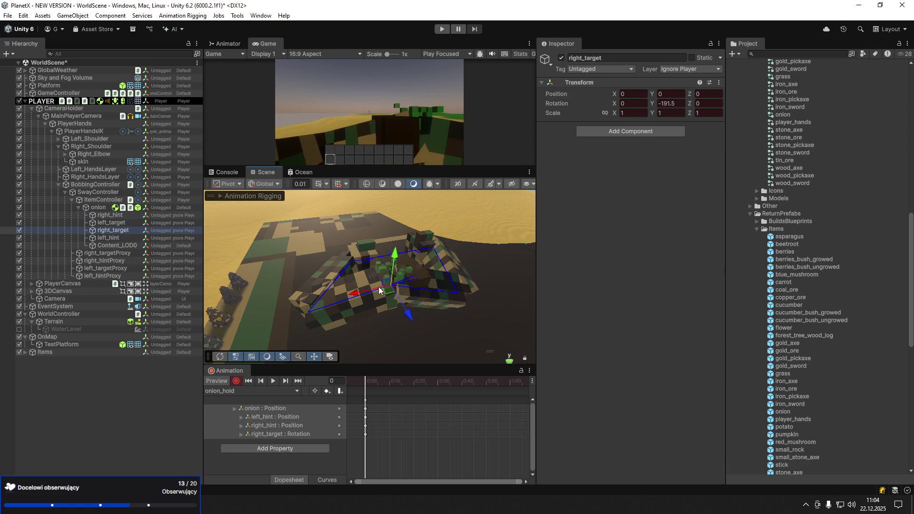
pyautogui.moveTo(379, 290)
pyautogui.mouseDown()
pyautogui.moveTo(319, 309)
pyautogui.moveTo(365, 329)
pyautogui.moveTo(369, 346)
pyautogui.mouseUp()
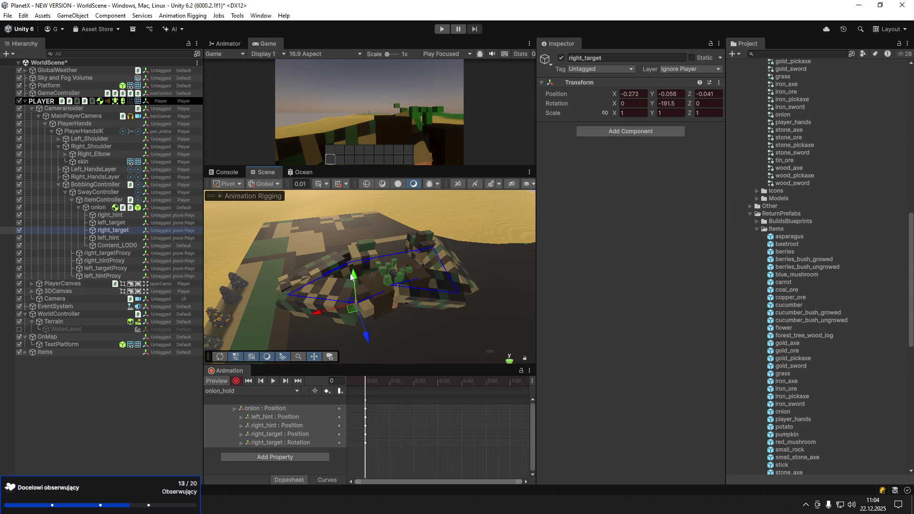
# Move and tilt left_target so the left hand fits against the onion
pyautogui.click(122, 237)
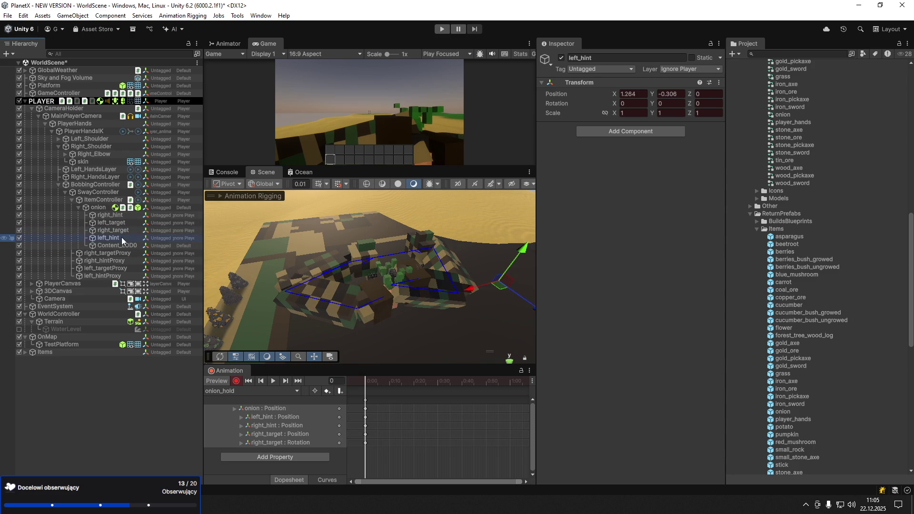
pyautogui.click(122, 222)
pyautogui.moveTo(358, 294)
pyautogui.mouseDown()
pyautogui.moveTo(428, 292)
pyautogui.moveTo(413, 297)
pyautogui.moveTo(487, 314)
pyautogui.moveTo(467, 309)
pyautogui.moveTo(427, 267)
pyautogui.moveTo(441, 251)
pyautogui.moveTo(362, 304)
pyautogui.mouseUp()
pyautogui.press('e')
pyautogui.press('w')
pyautogui.press('f')
pyautogui.moveTo(328, 266)
pyautogui.mouseDown()
pyautogui.moveTo(334, 242)
pyautogui.moveTo(329, 283)
pyautogui.mouseUp()
pyautogui.press('e')
pyautogui.press('w')
pyautogui.moveTo(350, 316)
pyautogui.mouseDown()
pyautogui.moveTo(369, 322)
pyautogui.moveTo(395, 307)
pyautogui.moveTo(506, 311)
pyautogui.moveTo(163, 262)
pyautogui.mouseUp()
# Turn and tilt right_target to grip the onion
pyautogui.click(119, 231)
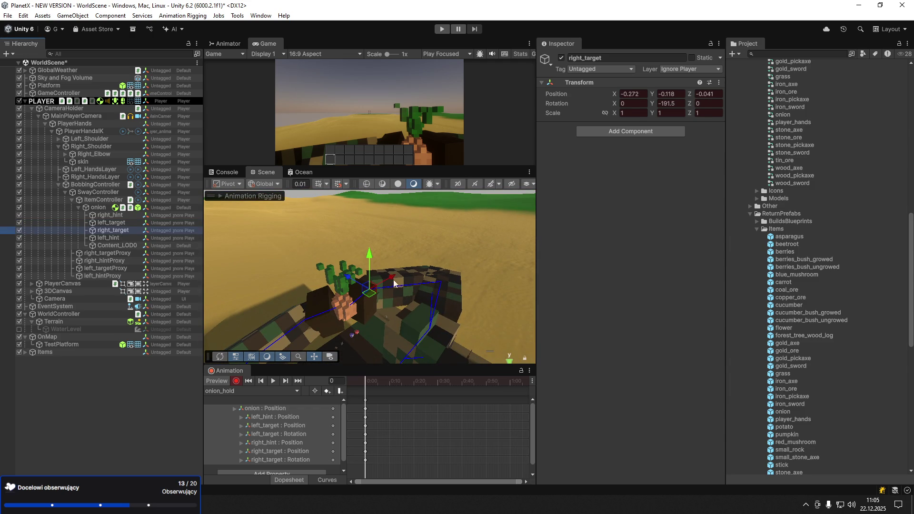
pyautogui.press('e')
pyautogui.moveTo(362, 312); pyautogui.dragTo(357, 298)
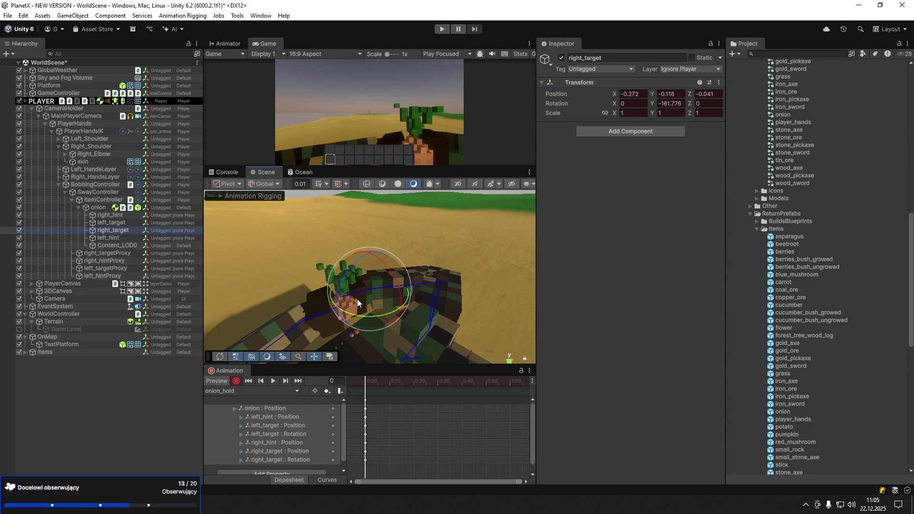
pyautogui.moveTo(360, 265)
pyautogui.mouseDown()
pyautogui.moveTo(364, 256)
pyautogui.moveTo(381, 280)
pyautogui.mouseUp()
pyautogui.press('w')
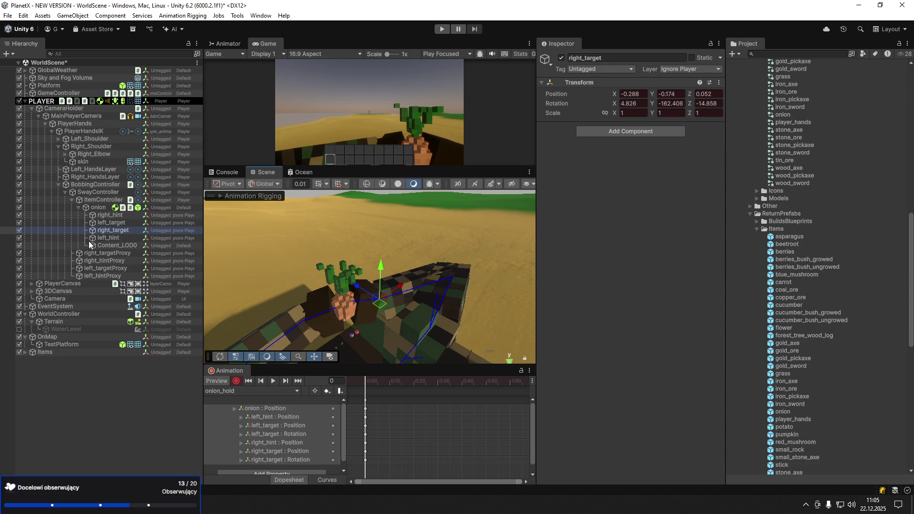
# Lower right_hint and shift the onion to a new held position
pyautogui.click(121, 216)
pyautogui.moveTo(414, 243)
pyautogui.mouseDown()
pyautogui.moveTo(417, 278)
pyautogui.moveTo(418, 269)
pyautogui.moveTo(267, 281)
pyautogui.mouseUp()
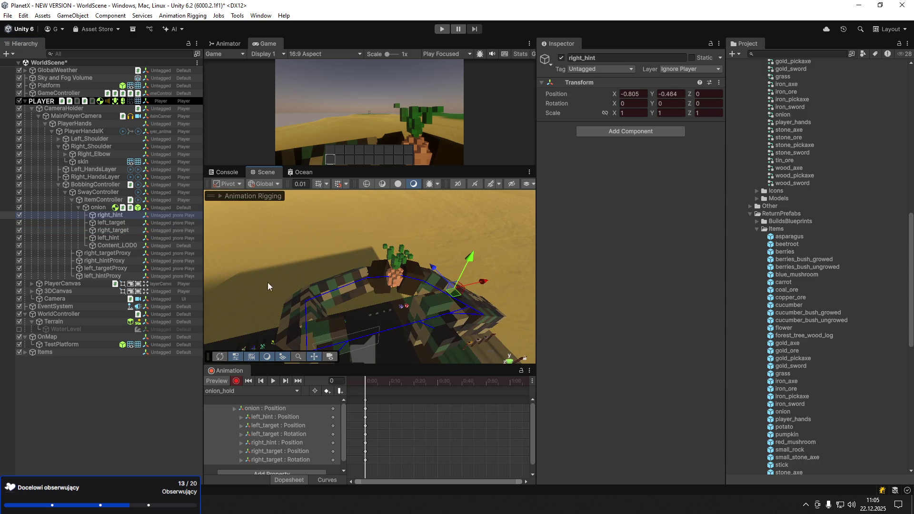
pyautogui.click(125, 238)
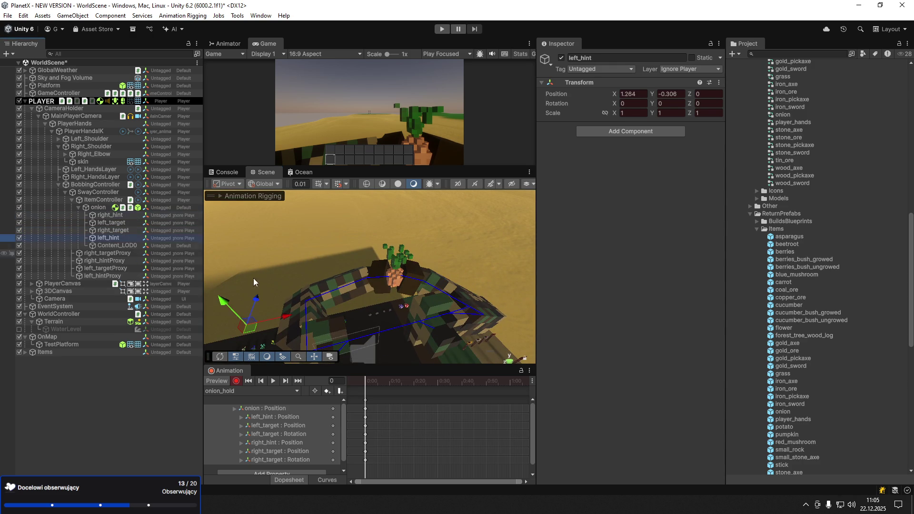
pyautogui.click(399, 274)
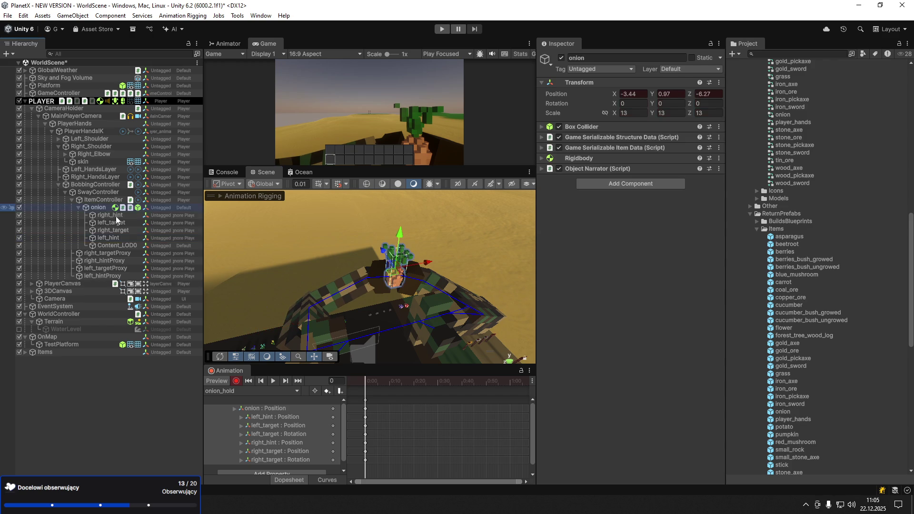
pyautogui.moveTo(399, 274); pyautogui.dragTo(406, 270)
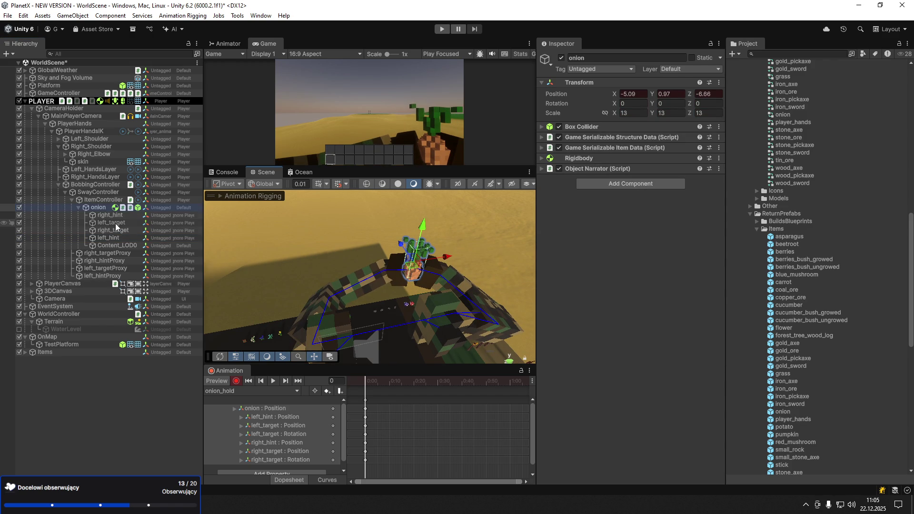
pyautogui.press('Down')
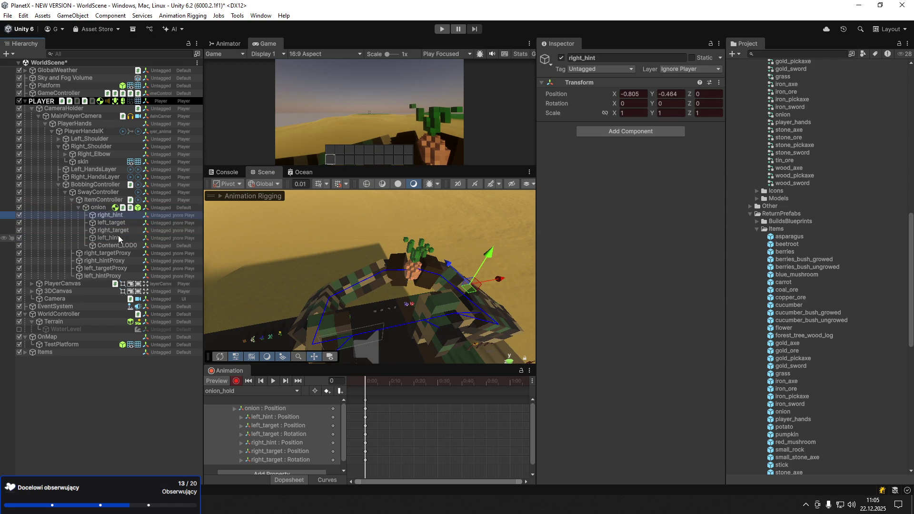
# Nudge left_target slightly inward and save the WorldScene
pyautogui.click(118, 238)
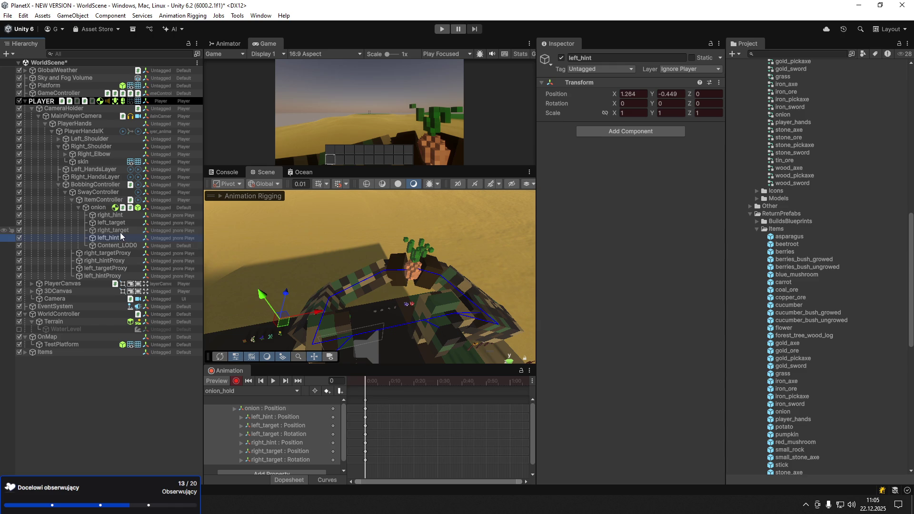
pyautogui.click(123, 223)
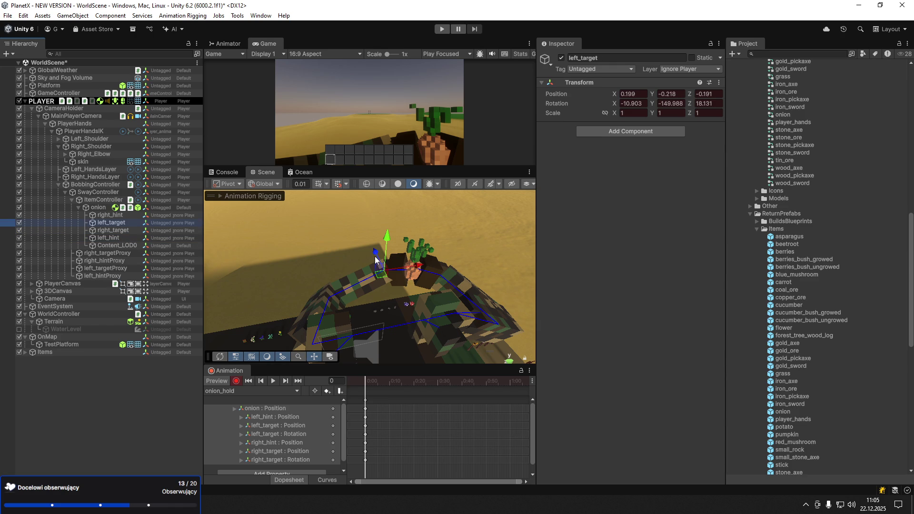
pyautogui.moveTo(378, 259); pyautogui.dragTo(413, 272)
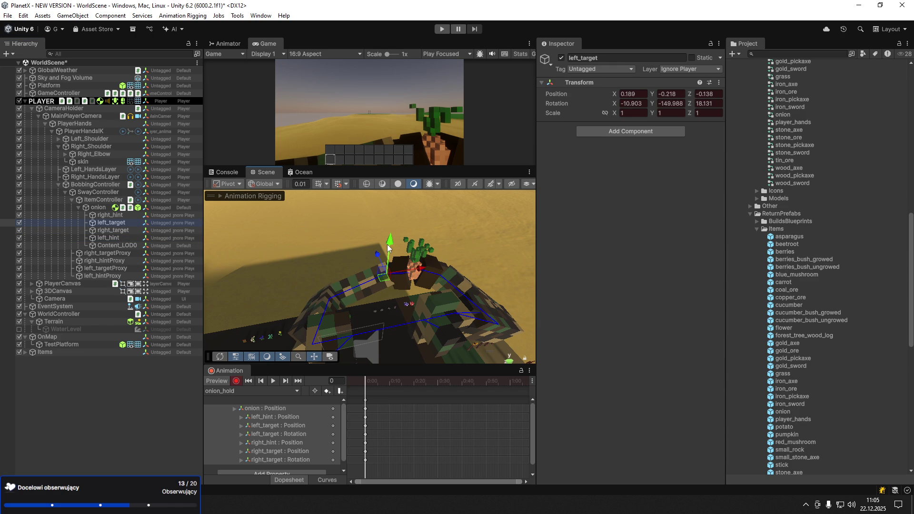
pyautogui.hotkey('ctrl', 's')
pyautogui.click(366, 400)
# Create a new animation clip named onion_use1
pyautogui.click(262, 391)
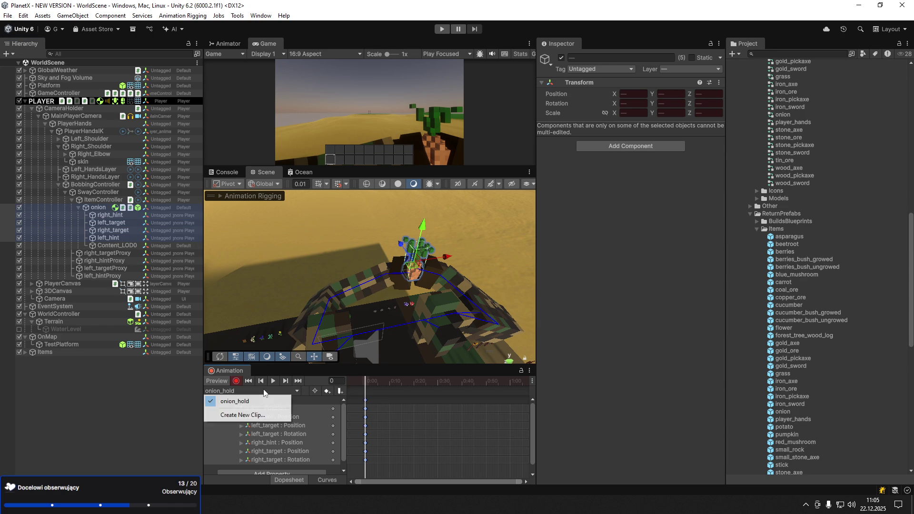
pyautogui.click(255, 417)
pyautogui.write('on')
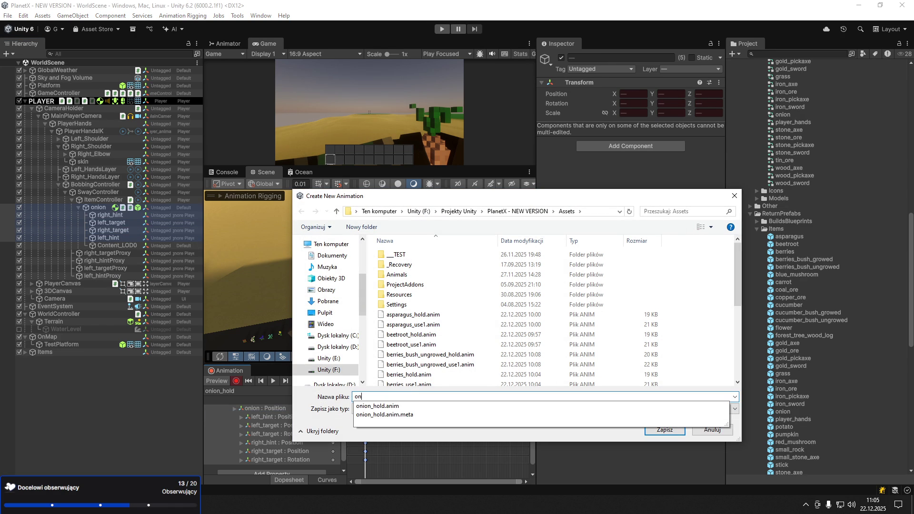
pyautogui.write('ion_')
pyautogui.write('user')
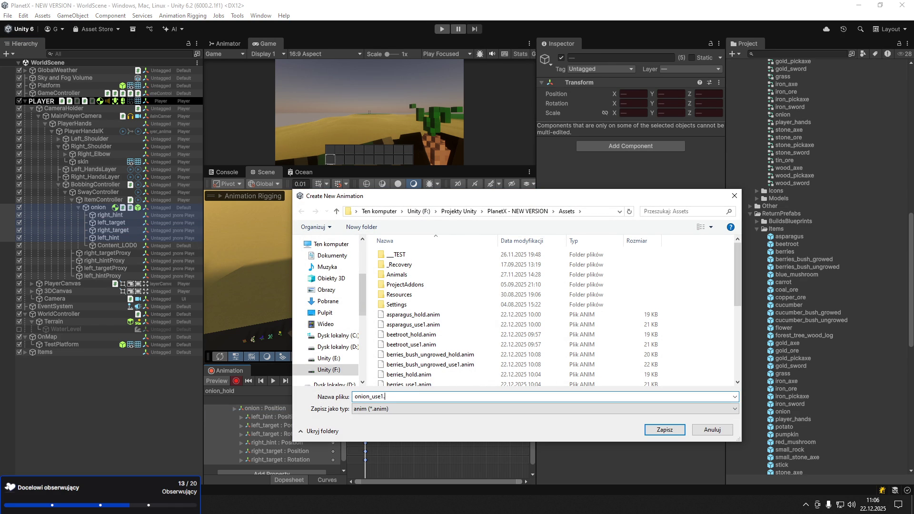
pyautogui.press('Return')
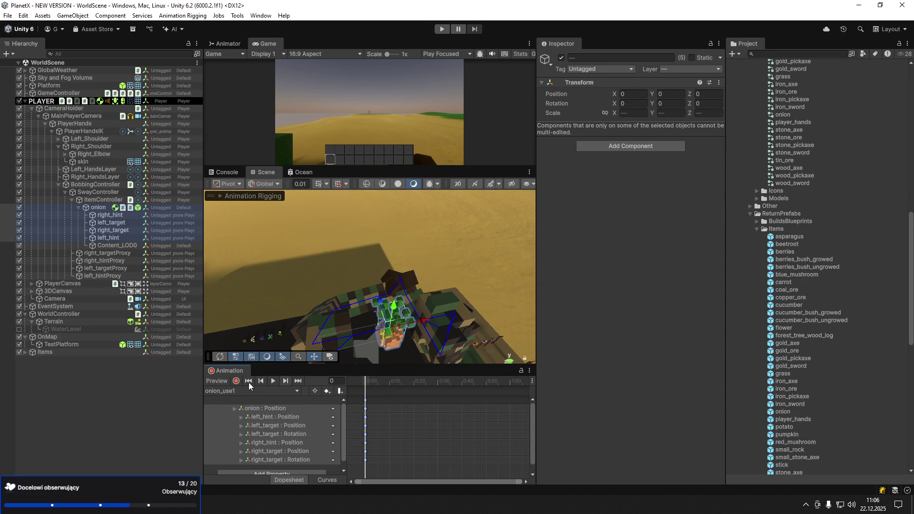
# Key the onion's position at frame 8 and its rotation at frames 10 and 18
pyautogui.moveTo(371, 382); pyautogui.dragTo(384, 382)
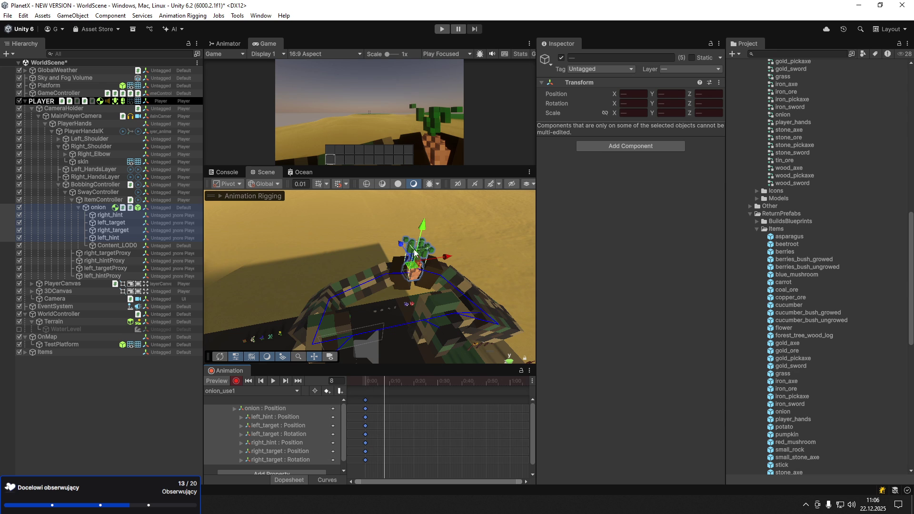
pyautogui.moveTo(408, 253); pyautogui.dragTo(411, 257)
pyautogui.press('e')
pyautogui.moveTo(443, 250); pyautogui.dragTo(423, 272)
pyautogui.click(393, 385)
pyautogui.moveTo(393, 384); pyautogui.dragTo(409, 384)
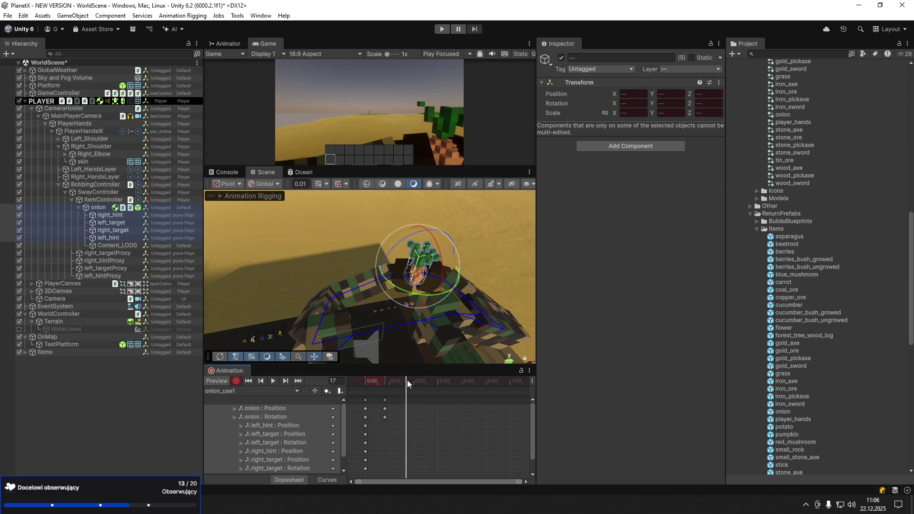
pyautogui.press('w')
pyautogui.press('e')
pyautogui.moveTo(431, 272); pyautogui.dragTo(400, 241)
pyautogui.press('w')
# Play onion_use1 from the start, scrub to frame 19, and exit animation preview
pyautogui.click(364, 380)
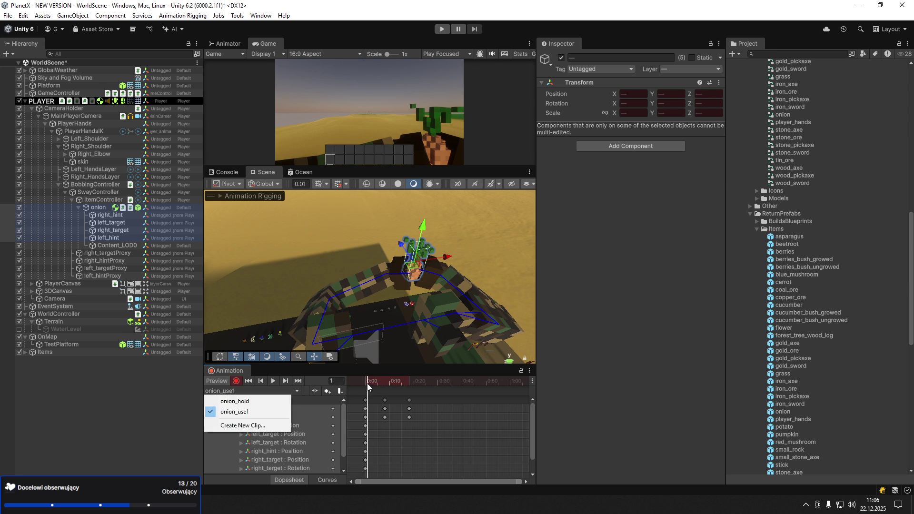
pyautogui.click(368, 388)
pyautogui.press('space')
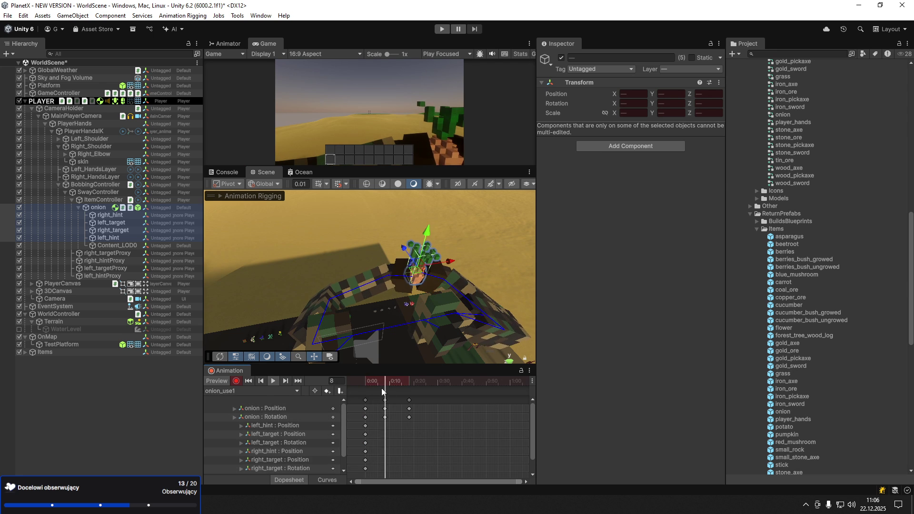
pyautogui.moveTo(369, 383); pyautogui.dragTo(409, 384)
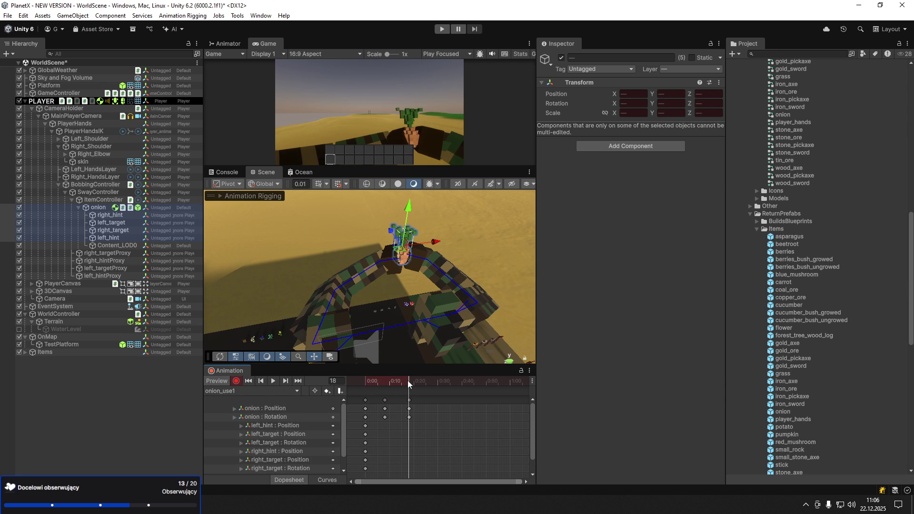
pyautogui.click(223, 382)
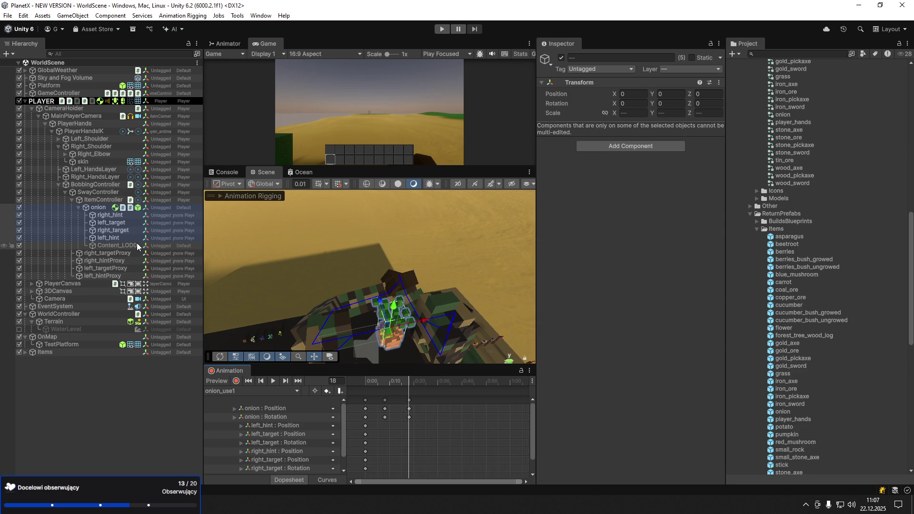
# Delete the onion and create an Animator Controller named potato in the Animators folder
pyautogui.click(99, 208)
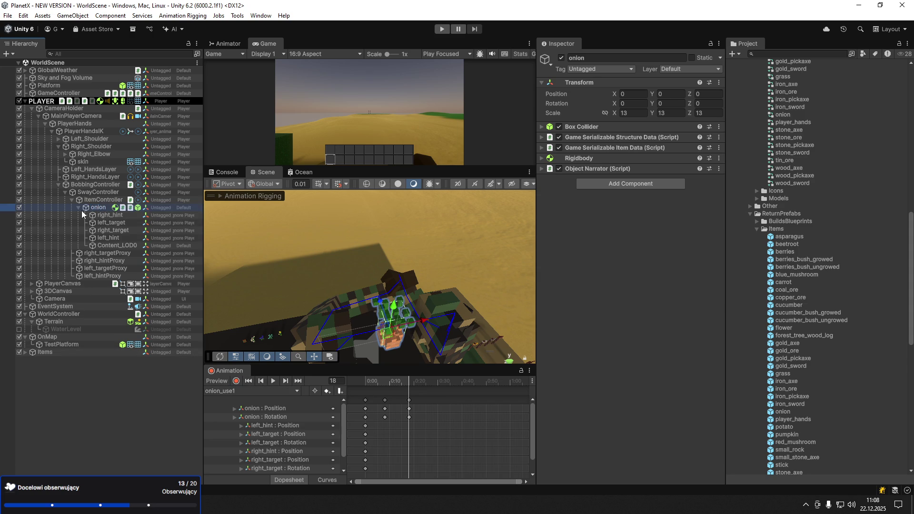
pyautogui.press('Delete')
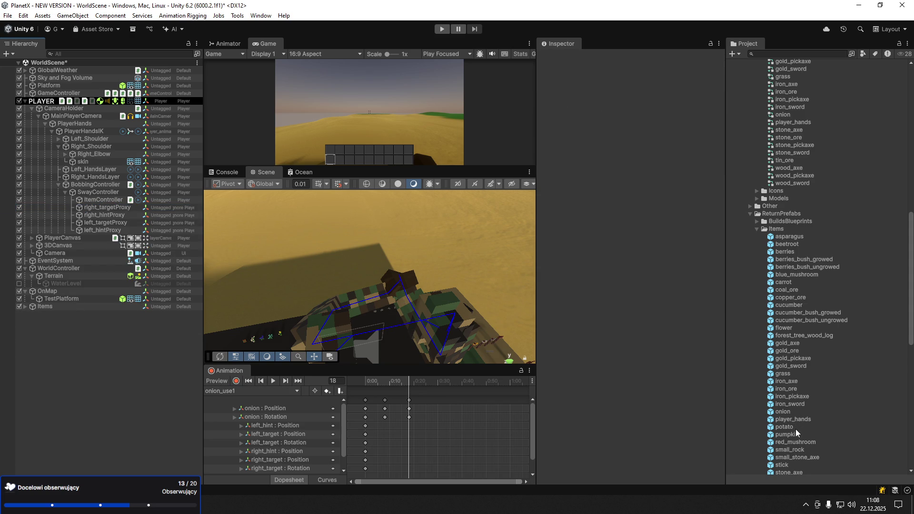
pyautogui.scroll(6, 802, 121)
pyautogui.rightClick(767, 119)
pyautogui.moveTo(769, 132)
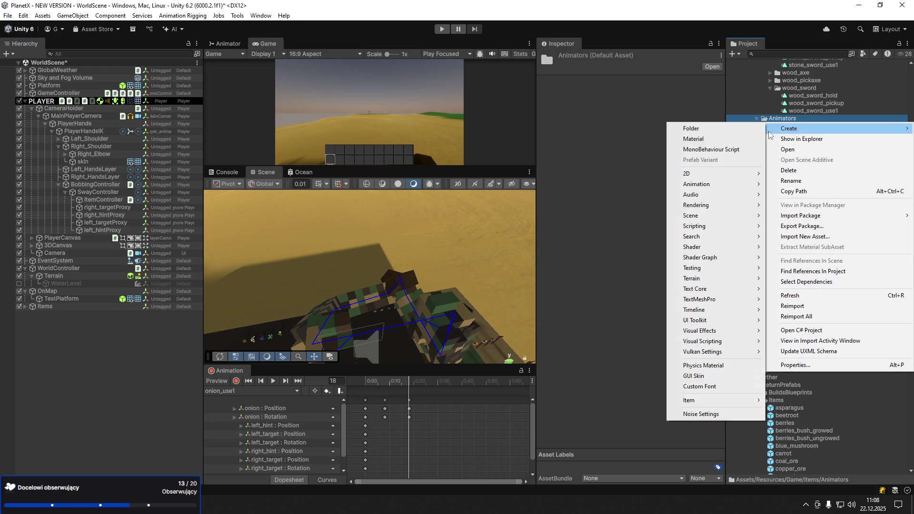
pyautogui.moveTo(724, 185)
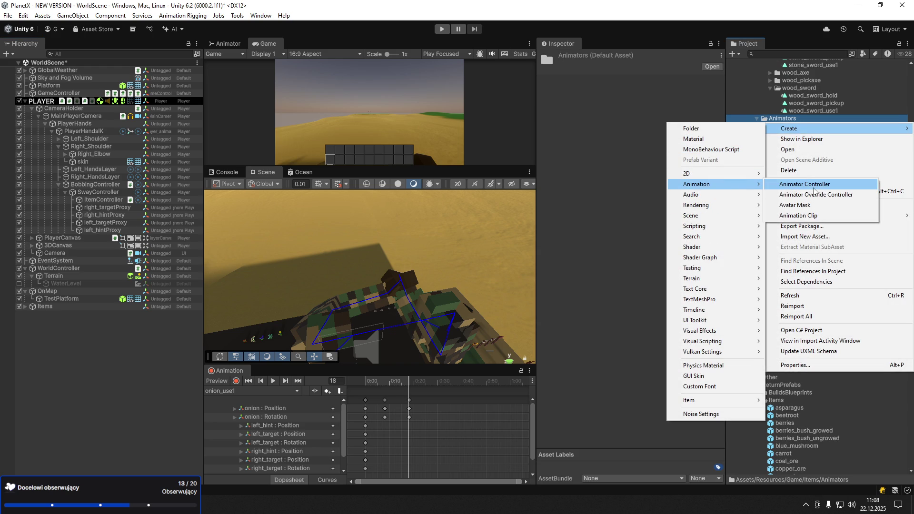
pyautogui.click(813, 188)
pyautogui.write('potato')
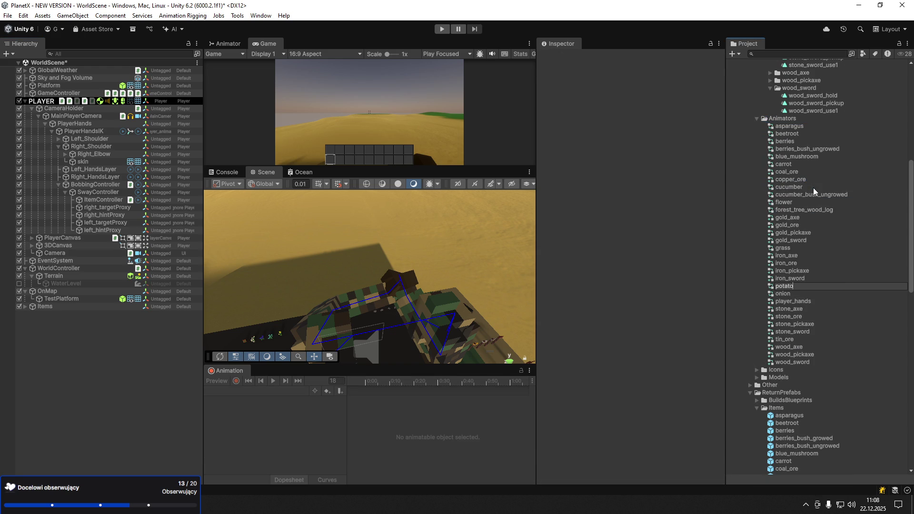
pyautogui.press('Return')
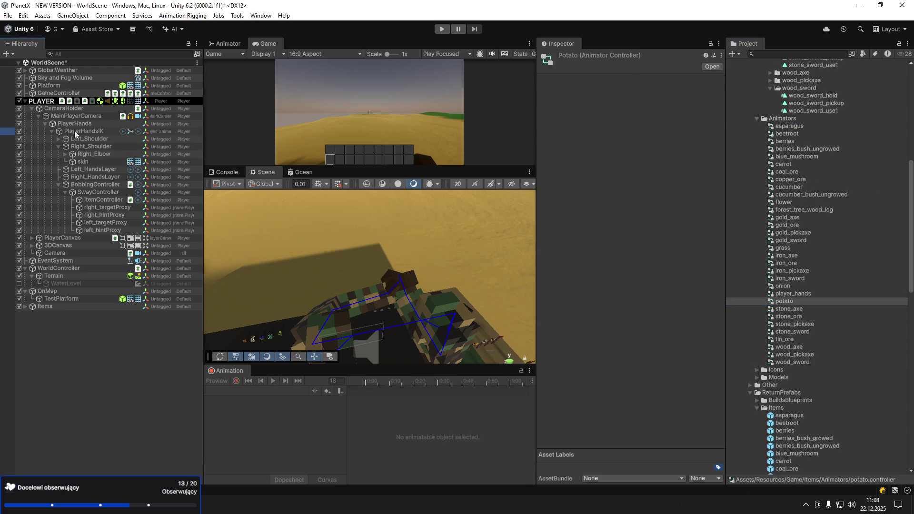
# Assign the potato controller to PlayerHandsIK and place the potato prefab under ItemController
pyautogui.click(75, 134)
pyautogui.click(718, 150)
pyautogui.write('po')
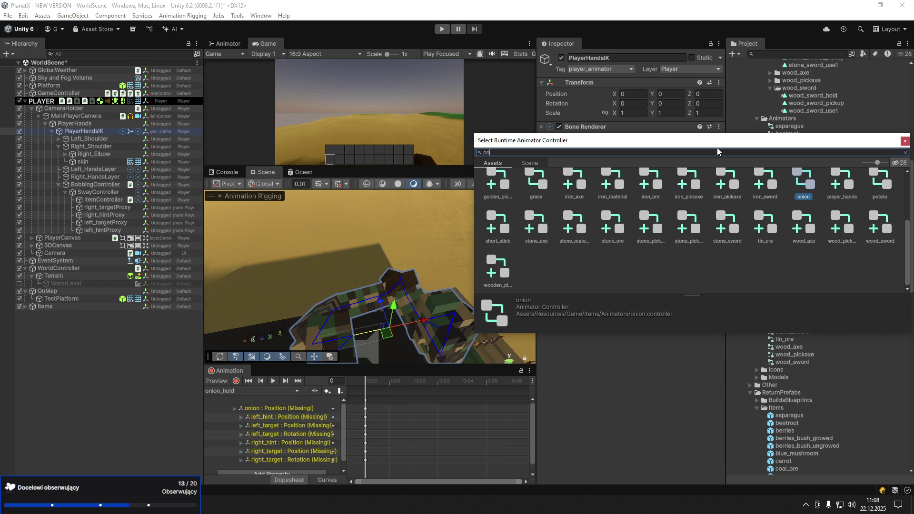
pyautogui.write('tato')
pyautogui.doubleClick(543, 190)
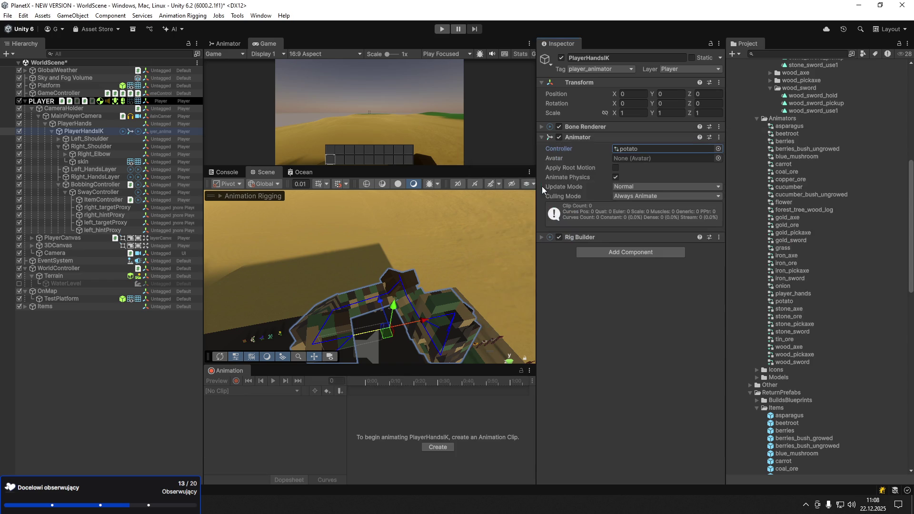
pyautogui.scroll(-8, 791, 423)
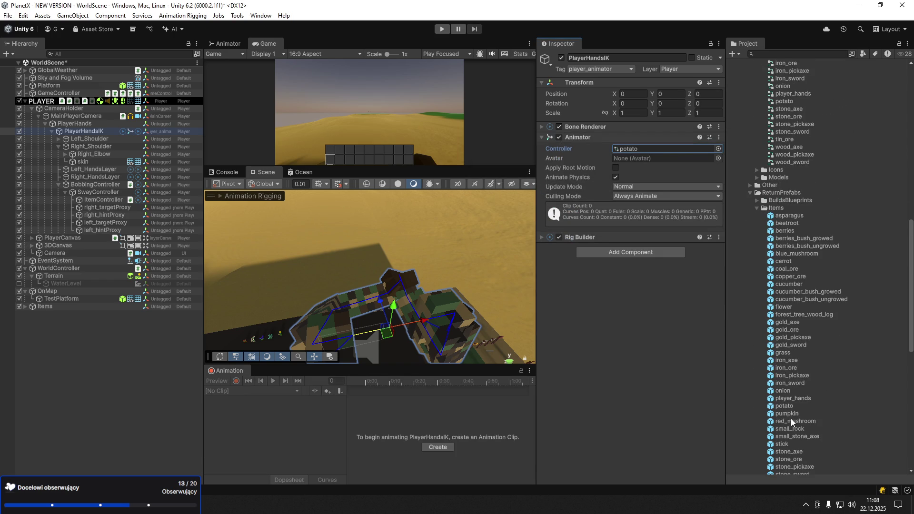
pyautogui.moveTo(788, 408)
pyautogui.mouseDown()
pyautogui.moveTo(305, 276)
pyautogui.moveTo(105, 204)
pyautogui.mouseUp()
# Expand the potato in the Hierarchy and unpack its prefab
pyautogui.click(79, 208)
pyautogui.rightClick(90, 208)
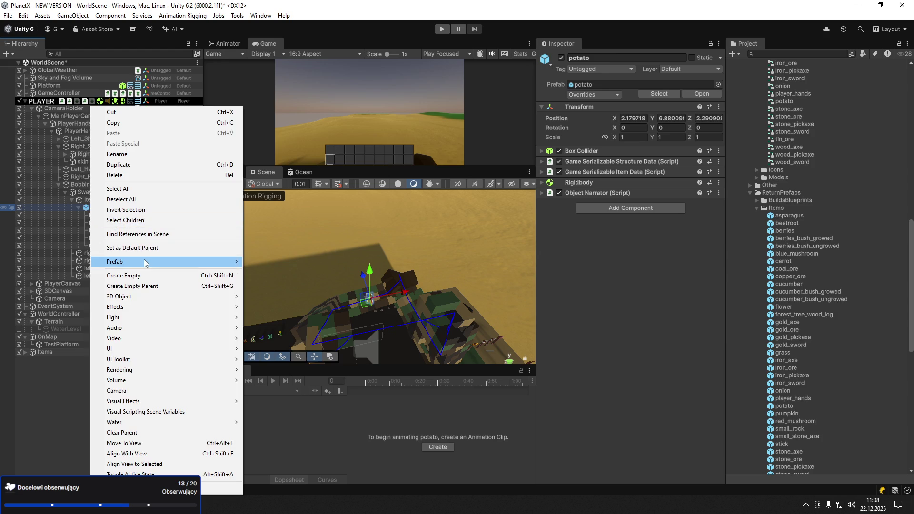
pyautogui.moveTo(145, 261)
pyautogui.click(293, 341)
# Point the right hand IK hint to right_hint and the left hand to left_hint and left_target
pyautogui.click(95, 176)
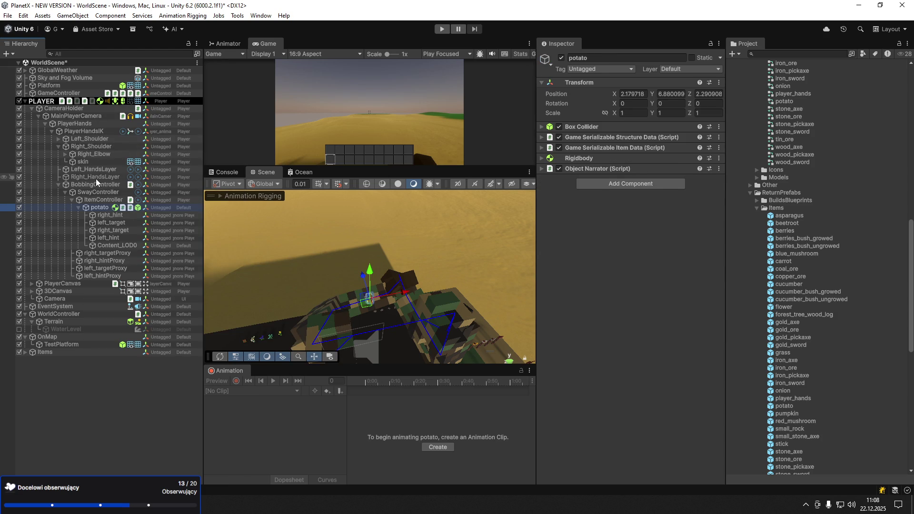
pyautogui.moveTo(108, 238)
pyautogui.mouseDown()
pyautogui.moveTo(364, 259)
pyautogui.moveTo(636, 219)
pyautogui.mouseUp()
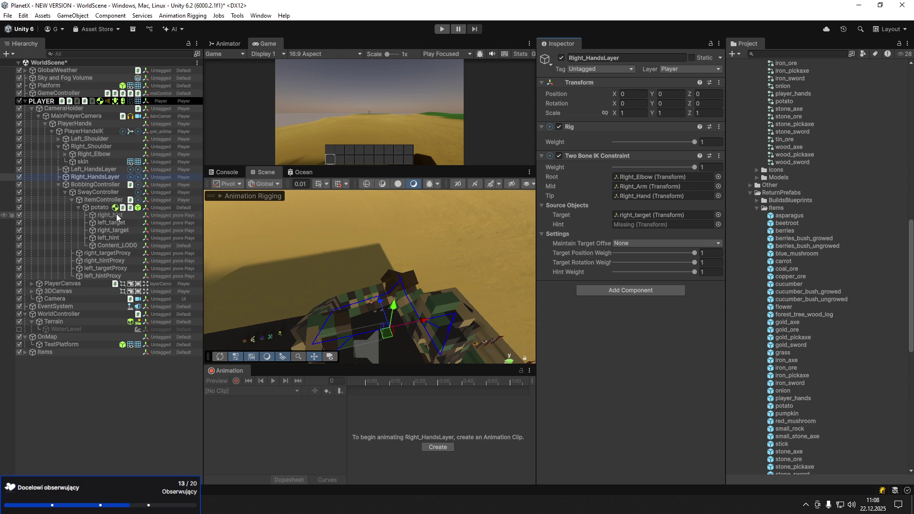
pyautogui.moveTo(114, 215)
pyautogui.mouseDown()
pyautogui.moveTo(572, 246)
pyautogui.moveTo(634, 224)
pyautogui.mouseUp()
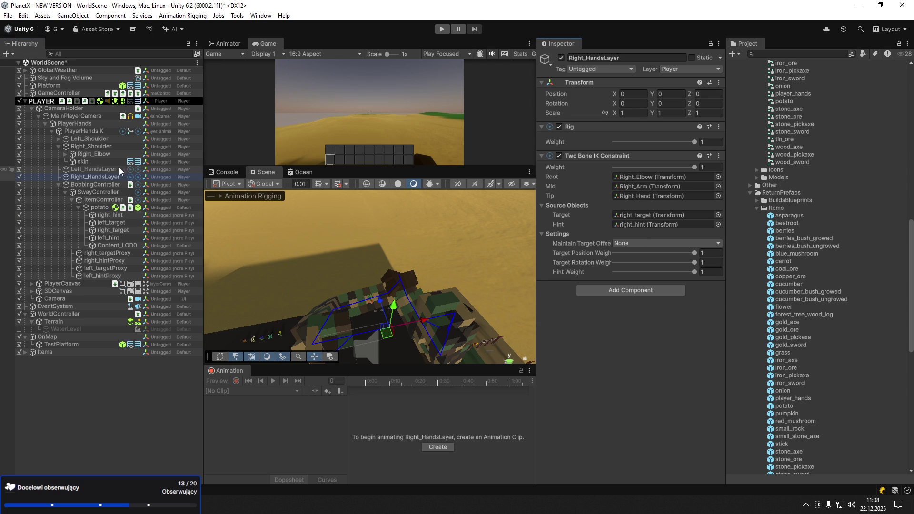
pyautogui.click(95, 170)
pyautogui.moveTo(109, 238); pyautogui.dragTo(633, 225)
pyautogui.moveTo(119, 224)
pyautogui.mouseDown()
pyautogui.moveTo(660, 227)
pyautogui.moveTo(651, 218)
pyautogui.mouseUp()
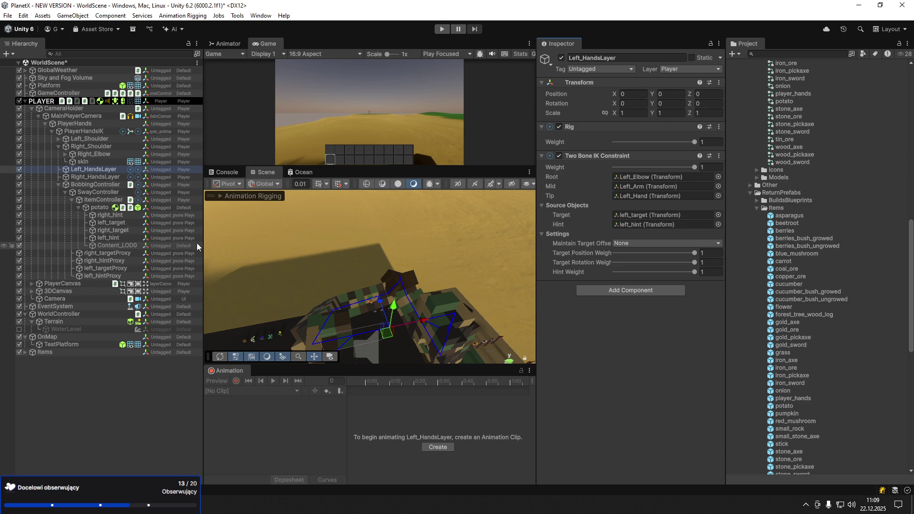
# Set the Position of the four objects from right_hint to left_hint to 0, 0, 0
pyautogui.click(104, 210)
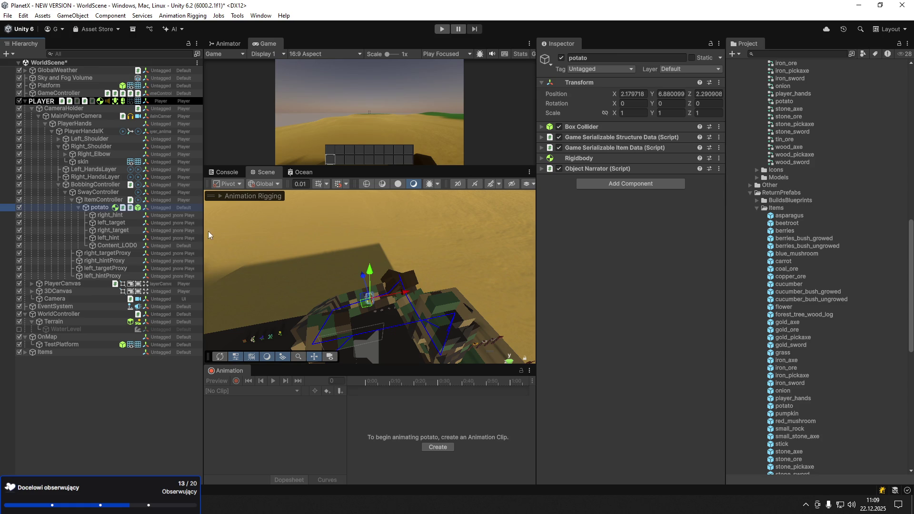
pyautogui.click(92, 204)
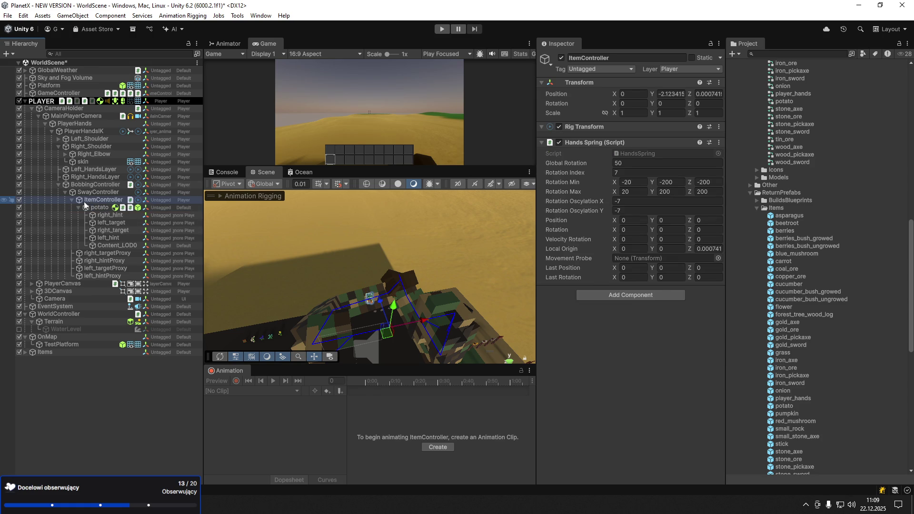
pyautogui.click(94, 208)
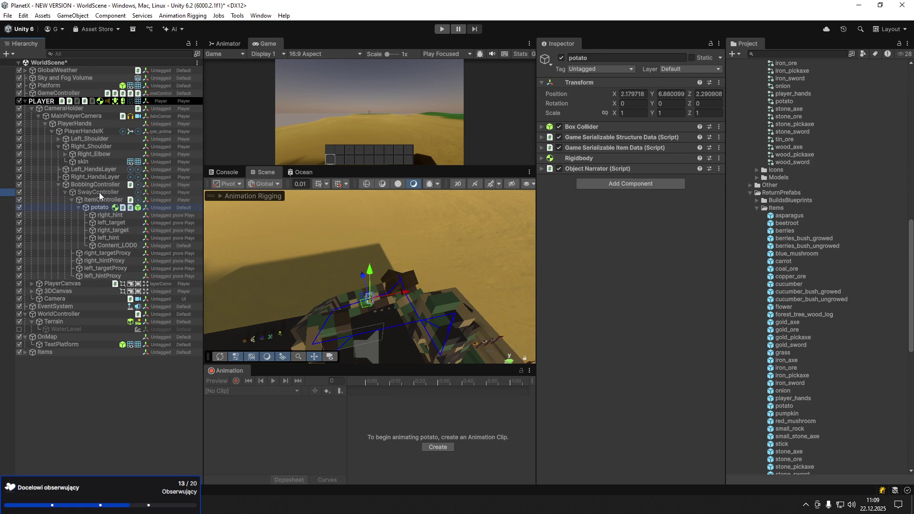
pyautogui.click(97, 192)
pyautogui.click(101, 209)
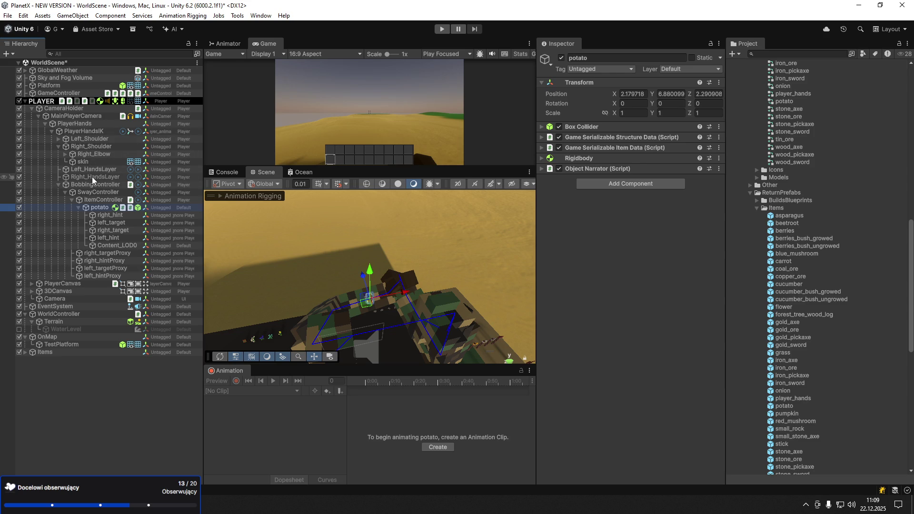
pyautogui.click(135, 215)
pyautogui.keyDown('shift'); pyautogui.click(138, 238); pyautogui.keyUp('shift')
pyautogui.click(633, 93)
pyautogui.write('0')
pyautogui.press('Tab')
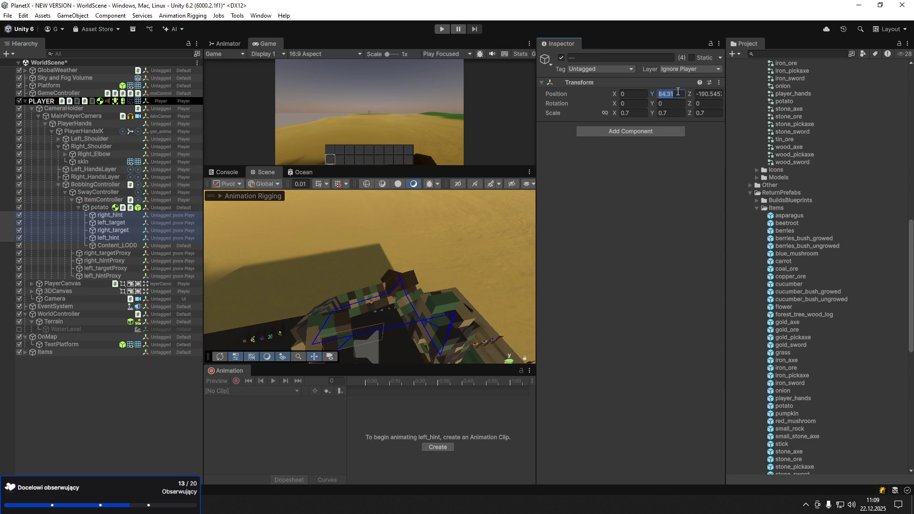
pyautogui.write('0')
pyautogui.press('Tab')
pyautogui.write('0')
pyautogui.click(701, 113)
pyautogui.press('Tab')
pyautogui.write('1')
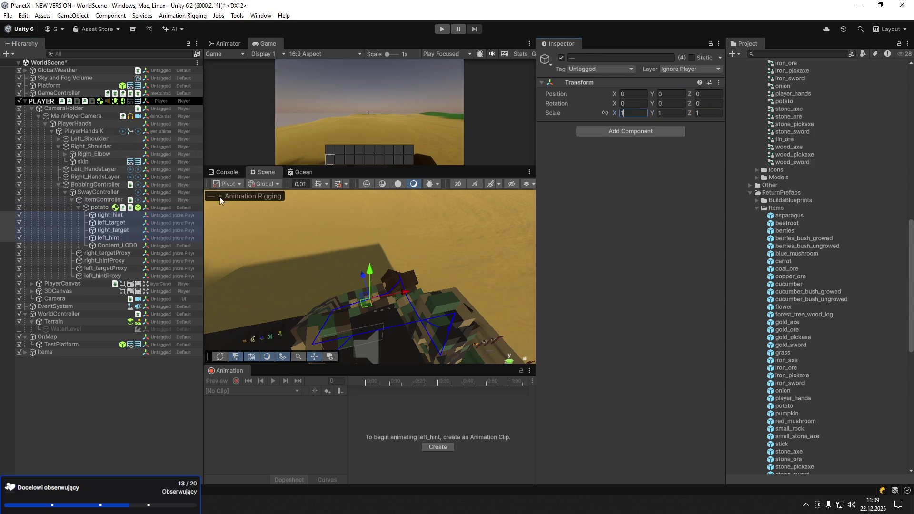
# Set the potato's Position to 0, 0, 0
pyautogui.click(100, 207)
pyautogui.click(633, 94)
pyautogui.write('0')
pyautogui.press('Tab')
pyautogui.write('0')
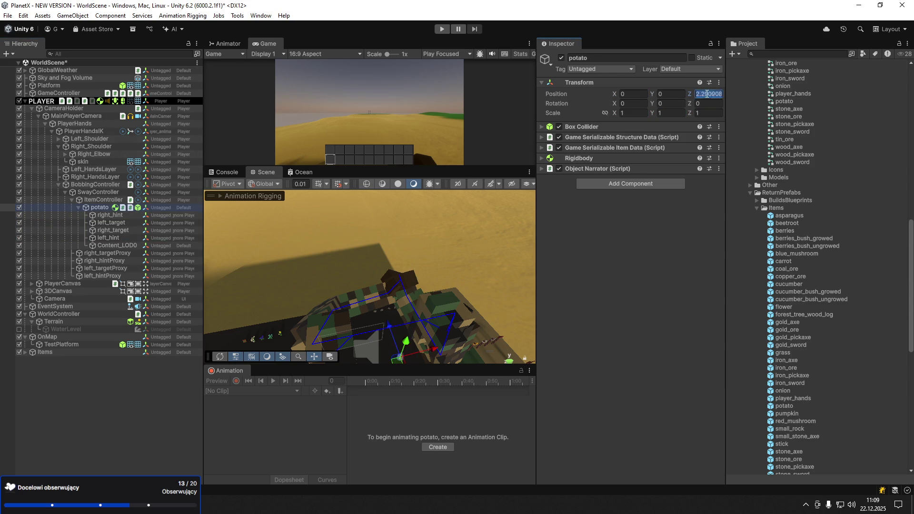
pyautogui.press('Tab')
pyautogui.write('0')
# Scale the potato to 12, 12, 12 and frame it in the view
pyautogui.click(633, 112)
pyautogui.write('12')
pyautogui.press('Tab')
pyautogui.write('12')
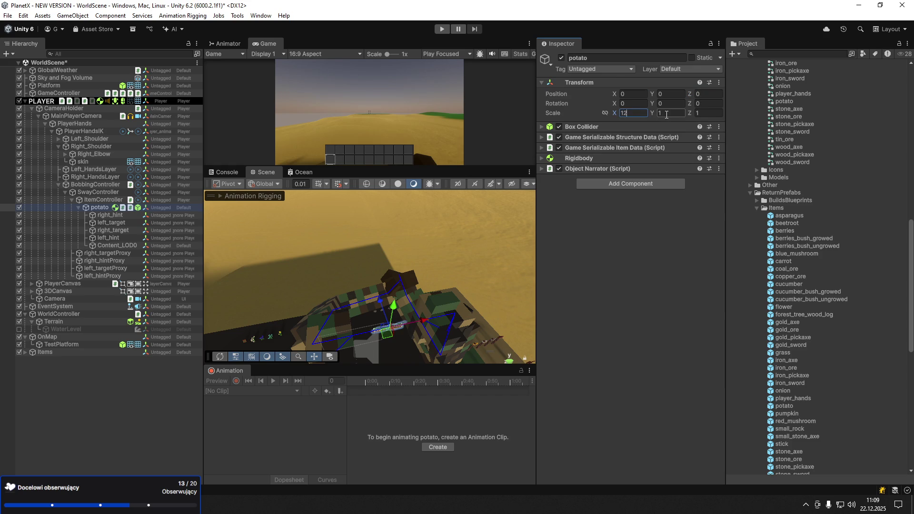
pyautogui.press('Tab')
pyautogui.write('12')
pyautogui.press('Return')
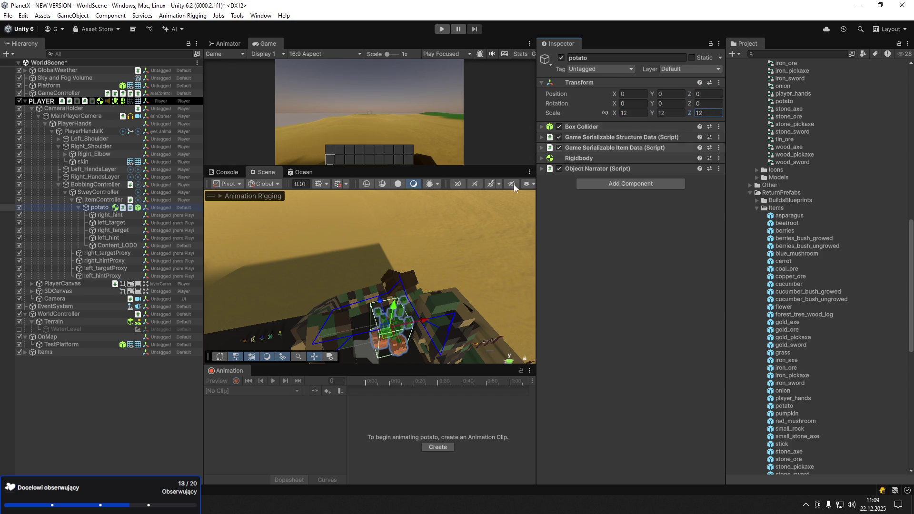
pyautogui.press('f')
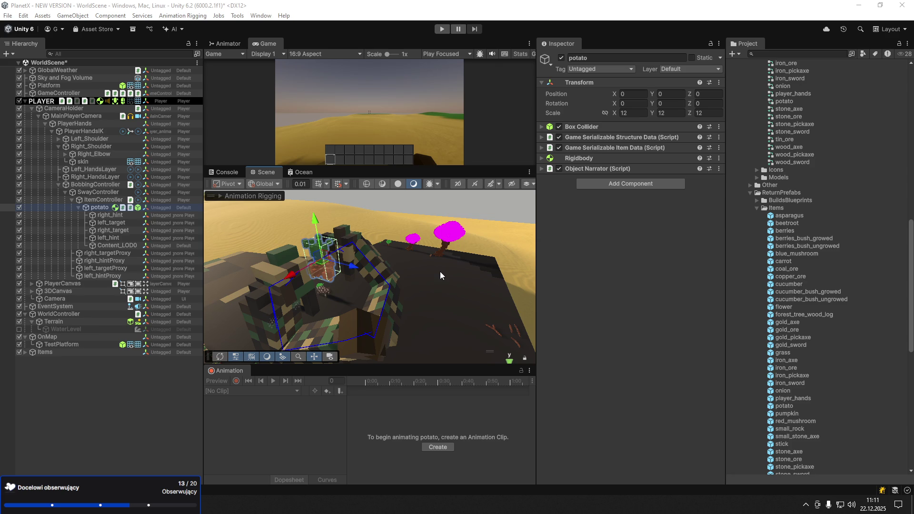
# With the potato selected, create a new clip from the Animation window
pyautogui.click(100, 208)
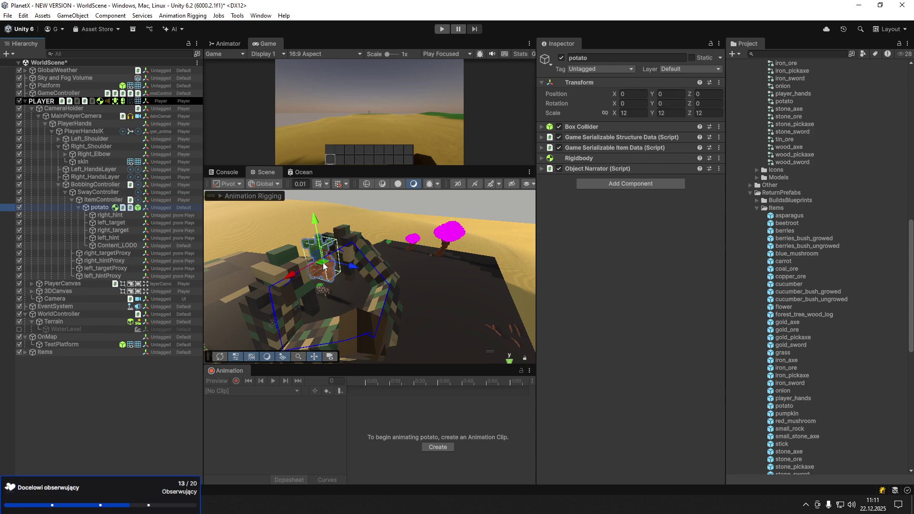
pyautogui.click(442, 446)
pyautogui.click(445, 446)
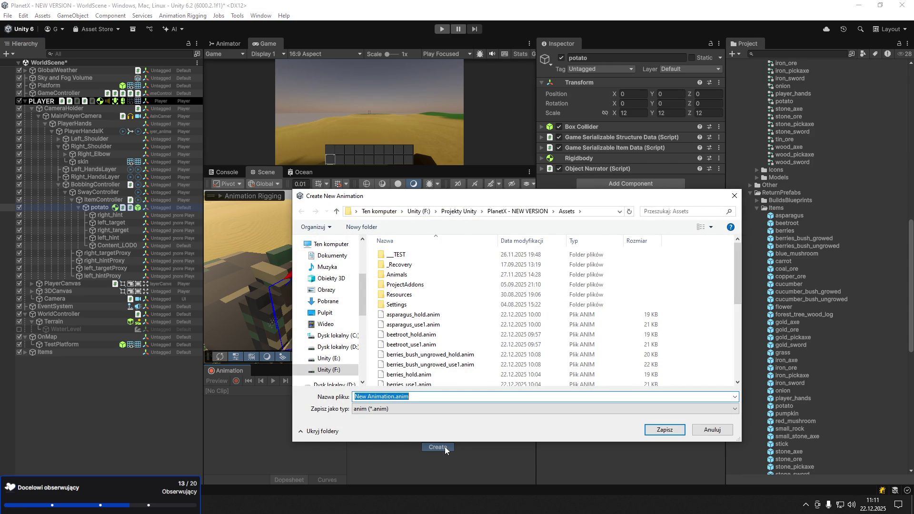
# Enter 'potato_' as the start of the new clip's file name, fixing a typo
pyautogui.write('patato')
pyautogui.press('BackSpace')
pyautogui.press('BackSpace')
pyautogui.press('BackSpace')
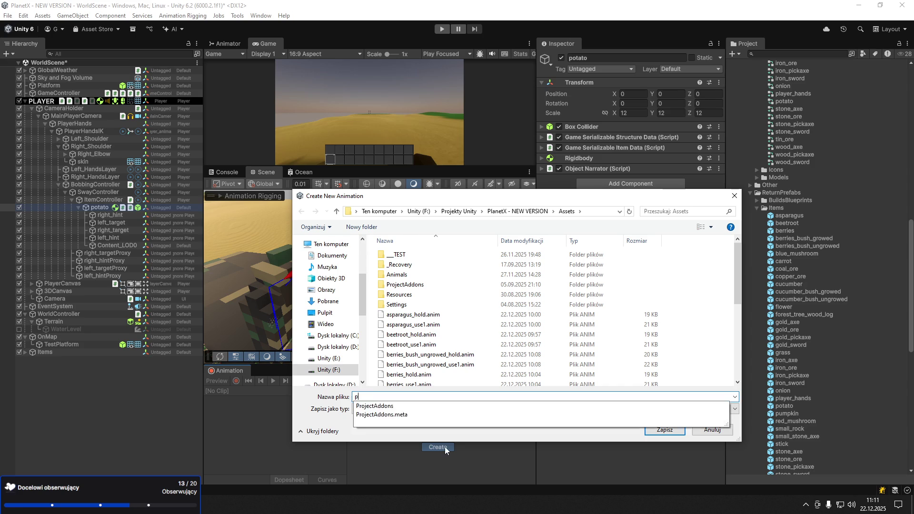
pyautogui.write('otato_')
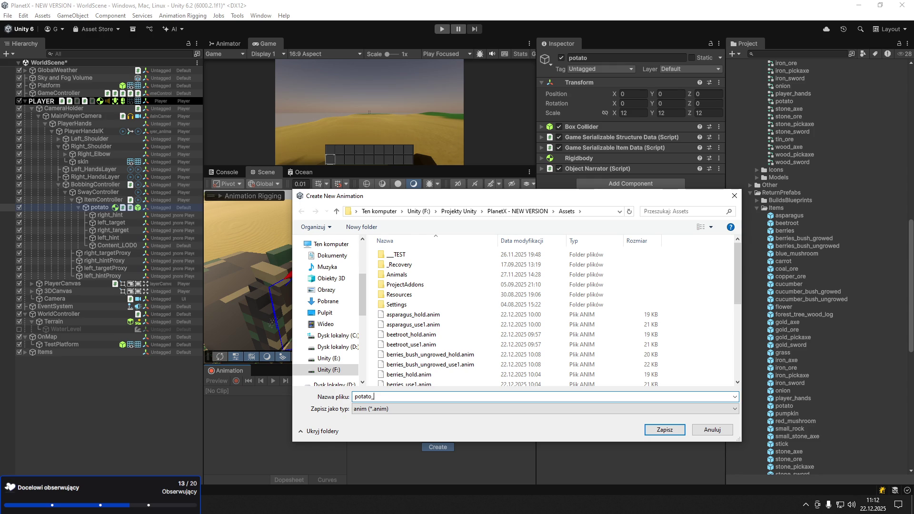
# Save the clip as potato_hold and record the potato moved to its held position
pyautogui.write('hold.anim')
pyautogui.press('Return')
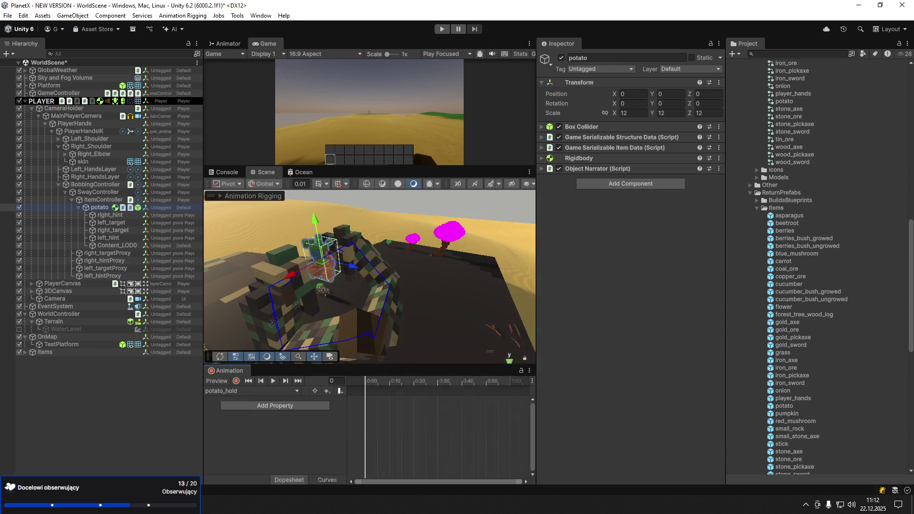
pyautogui.click(236, 381)
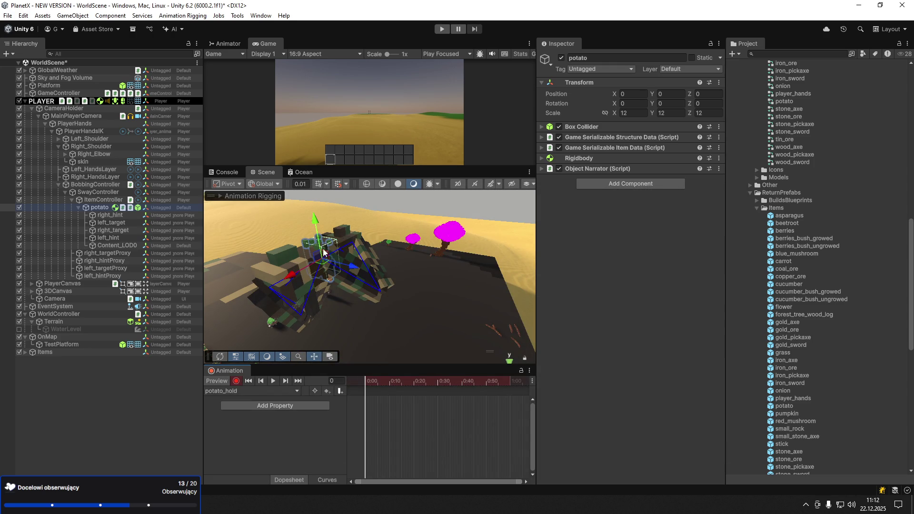
pyautogui.moveTo(322, 265)
pyautogui.mouseDown()
pyautogui.moveTo(357, 320)
pyautogui.moveTo(363, 309)
pyautogui.moveTo(352, 321)
pyautogui.moveTo(361, 330)
pyautogui.mouseUp()
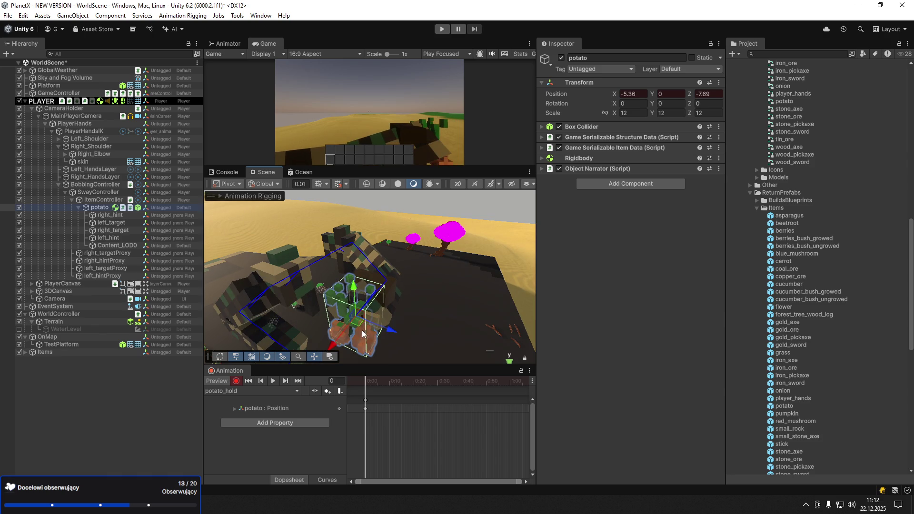
# Frame right_hint, try rotating it about its vertical axis, then undo the rotation
pyautogui.click(105, 215)
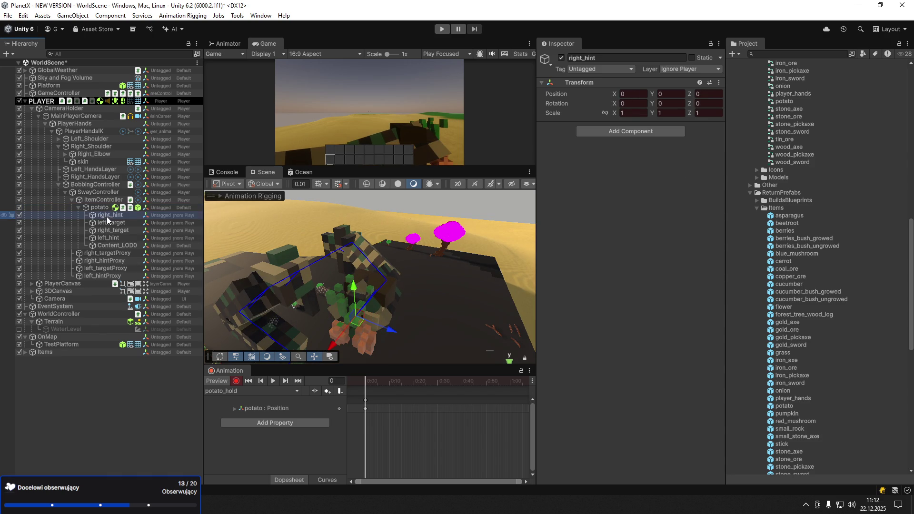
pyautogui.press('f')
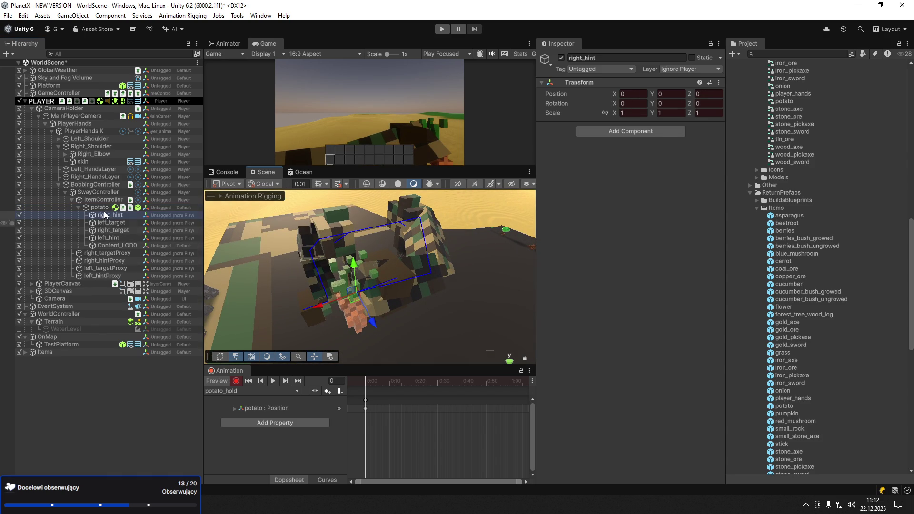
pyautogui.click(357, 297)
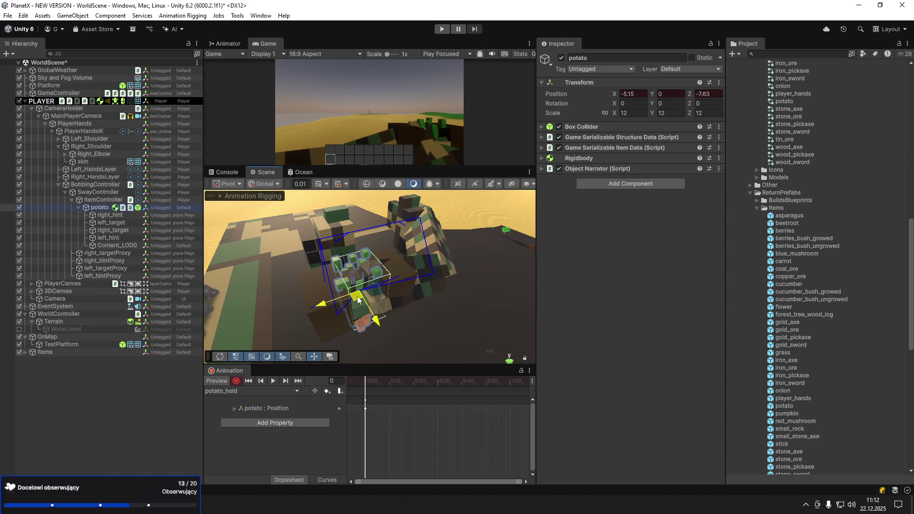
pyautogui.click(110, 215)
pyautogui.press('e')
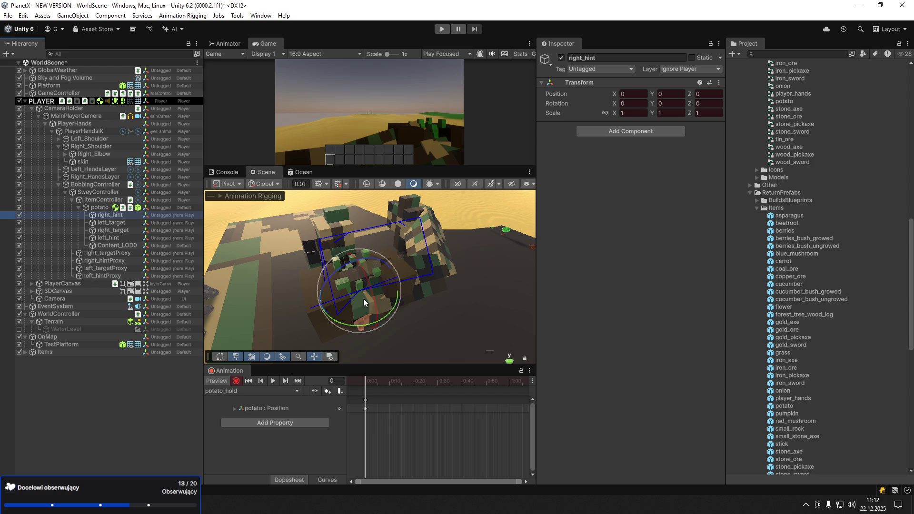
pyautogui.moveTo(355, 324)
pyautogui.mouseDown()
pyautogui.moveTo(387, 326)
pyautogui.moveTo(382, 332)
pyautogui.mouseUp()
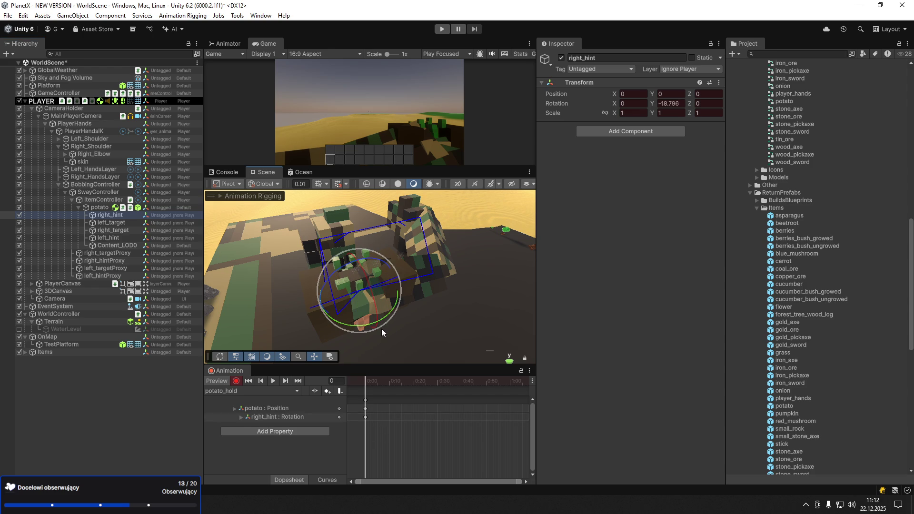
pyautogui.hotkey('ctrl', 'z')
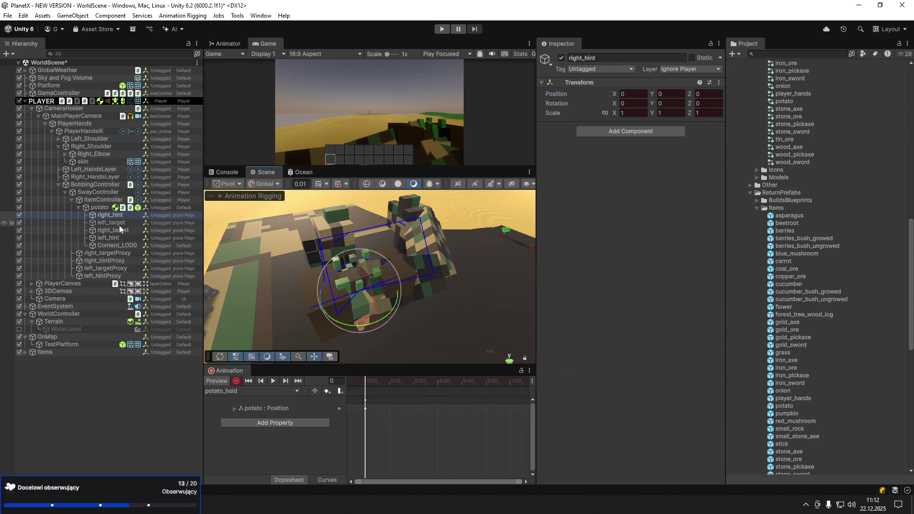
# Shift right_target slightly along X and move right_hint to the left
pyautogui.press('w')
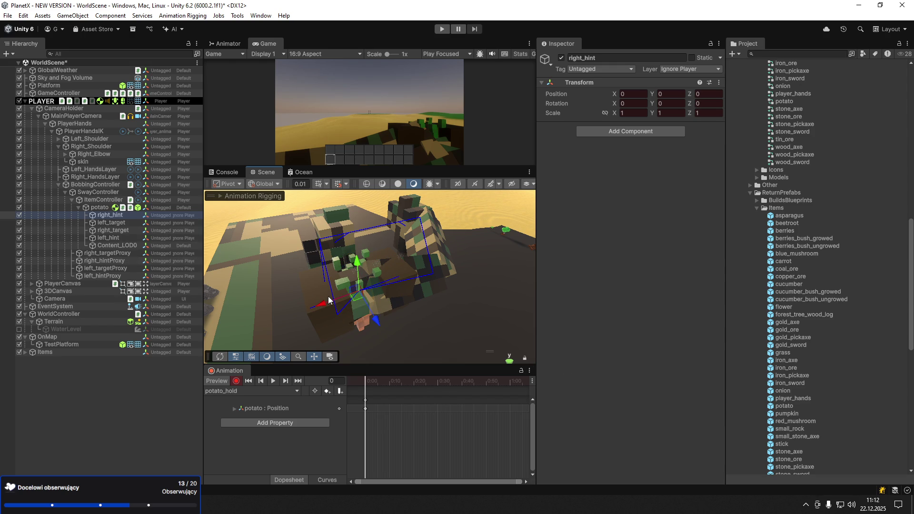
pyautogui.click(127, 232)
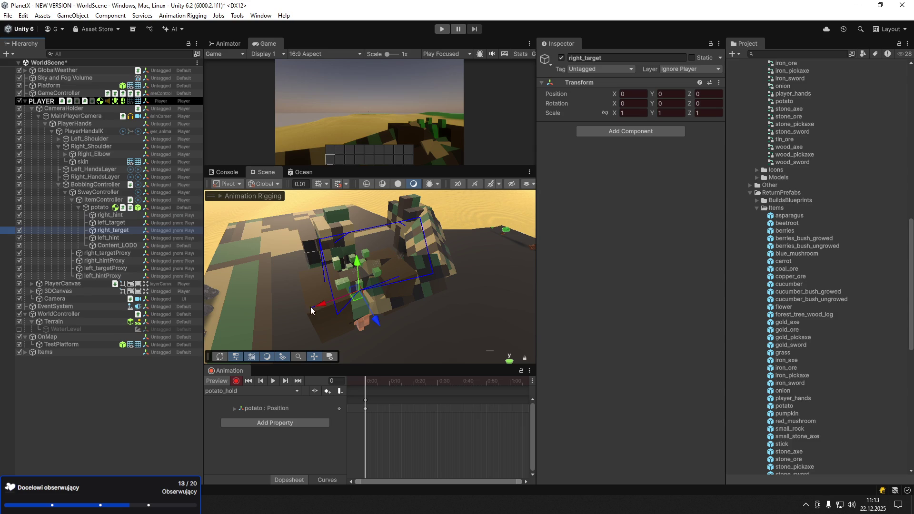
pyautogui.moveTo(326, 310)
pyautogui.mouseDown()
pyautogui.moveTo(192, 311)
pyautogui.moveTo(393, 299)
pyautogui.moveTo(500, 305)
pyautogui.mouseUp()
pyautogui.click(111, 222)
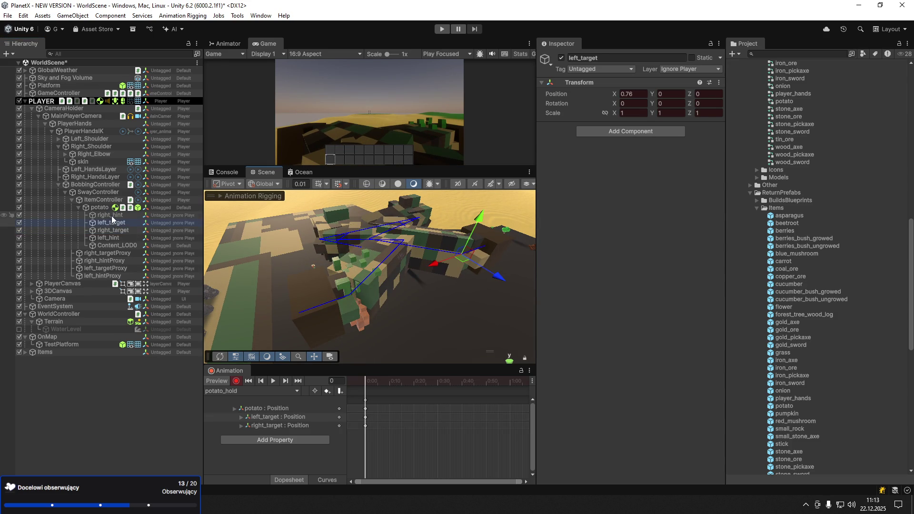
pyautogui.click(110, 215)
pyautogui.moveTo(330, 306)
pyautogui.mouseDown()
pyautogui.moveTo(234, 289)
pyautogui.moveTo(278, 359)
pyautogui.mouseUp()
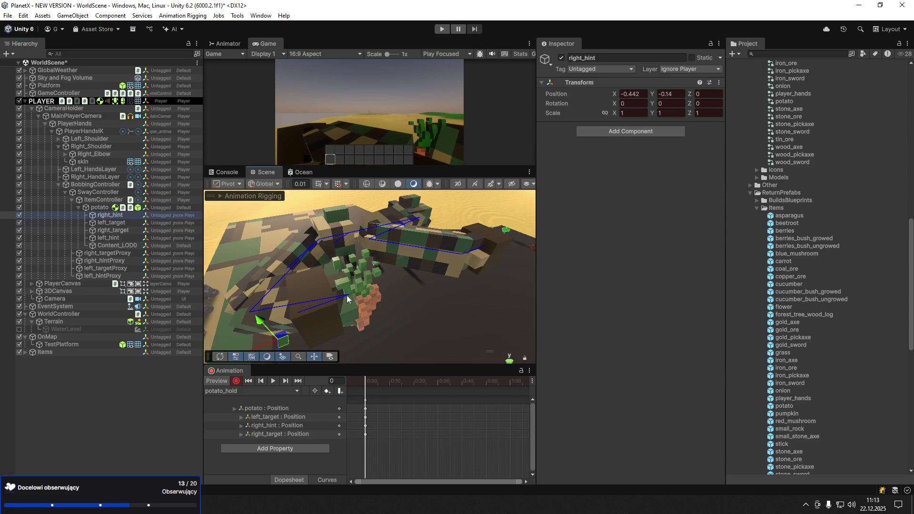
pyautogui.moveTo(349, 300)
pyautogui.mouseDown()
pyautogui.moveTo(266, 329)
pyautogui.moveTo(324, 298)
pyautogui.moveTo(328, 326)
pyautogui.moveTo(338, 285)
pyautogui.moveTo(323, 252)
pyautogui.moveTo(451, 282)
pyautogui.mouseUp()
# Turn left_target about 175 degrees and reposition it near the potato
pyautogui.click(108, 223)
pyautogui.click(117, 230)
pyautogui.click(119, 237)
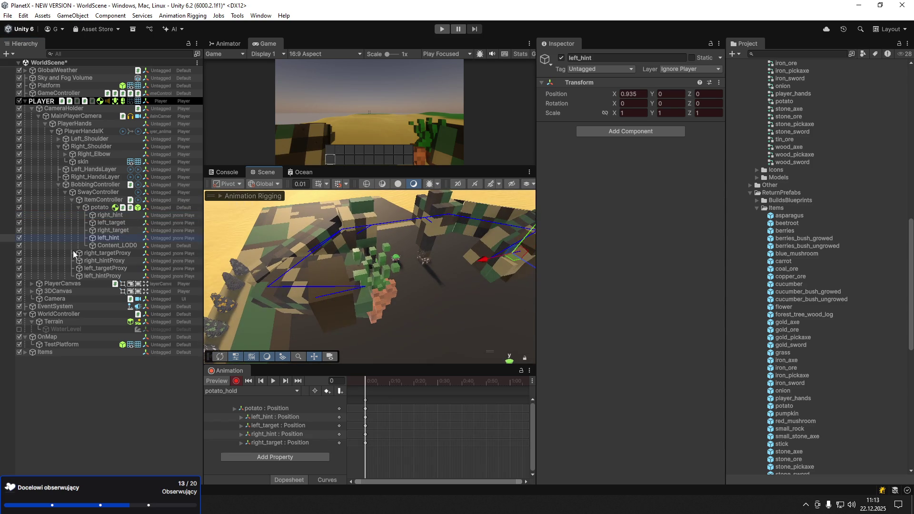
pyautogui.click(111, 223)
pyautogui.press('e')
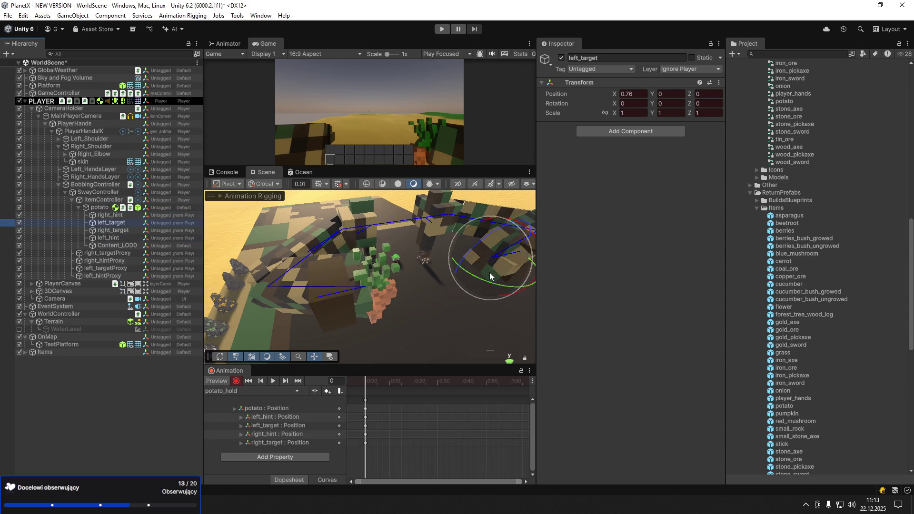
pyautogui.moveTo(455, 273); pyautogui.dragTo(397, 271)
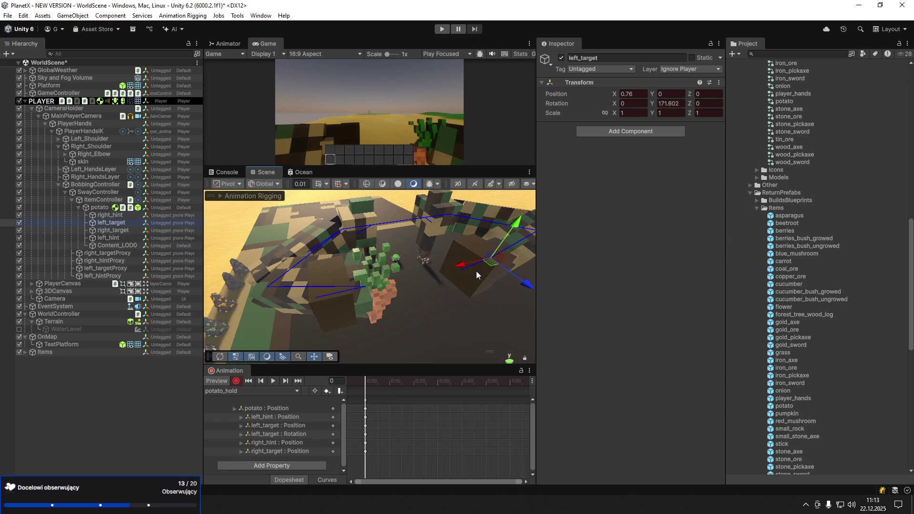
pyautogui.press('w')
pyautogui.moveTo(471, 271)
pyautogui.mouseDown()
pyautogui.moveTo(428, 269)
pyautogui.moveTo(437, 263)
pyautogui.moveTo(415, 272)
pyautogui.moveTo(406, 299)
pyautogui.mouseUp()
pyautogui.press('e')
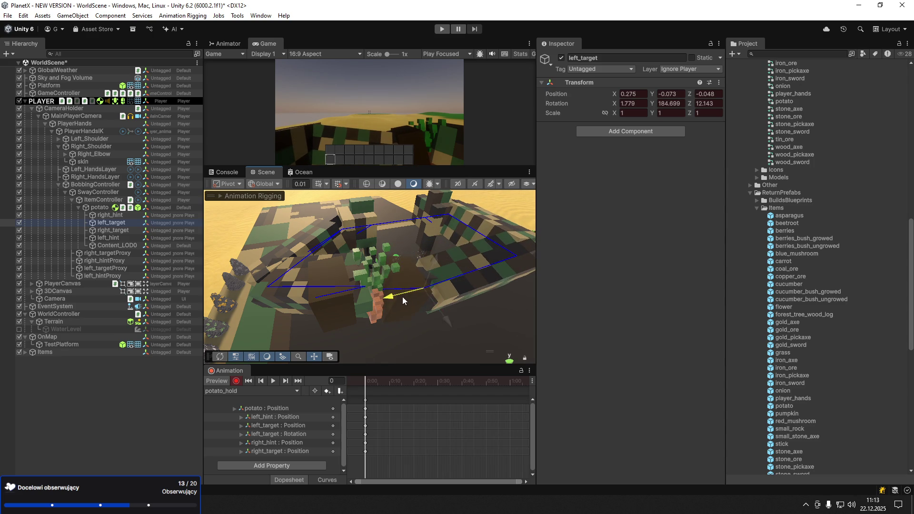
# Rotate right_target about its vertical axis and nudge it to -0.282, -0.167, 0.124
pyautogui.click(126, 231)
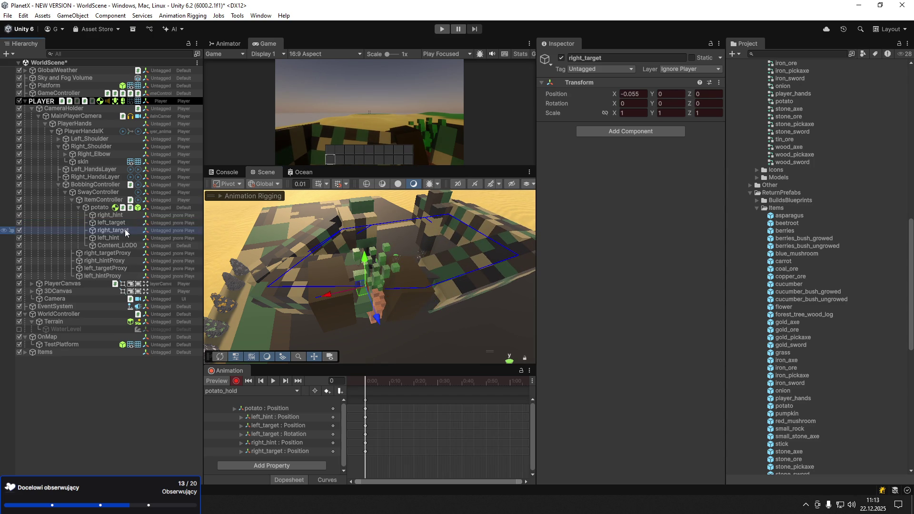
pyautogui.moveTo(402, 293)
pyautogui.mouseDown()
pyautogui.moveTo(462, 311)
pyautogui.moveTo(382, 261)
pyautogui.moveTo(329, 295)
pyautogui.moveTo(301, 300)
pyautogui.moveTo(320, 309)
pyautogui.moveTo(326, 345)
pyautogui.moveTo(293, 307)
pyautogui.mouseUp()
pyautogui.press('w')
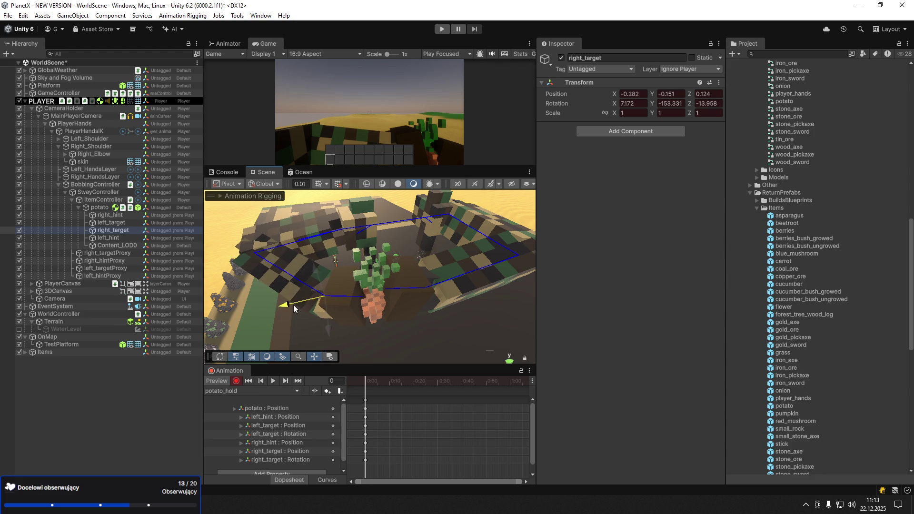
pyautogui.moveTo(361, 285); pyautogui.dragTo(467, 276)
pyautogui.scroll(2, 371, 276)
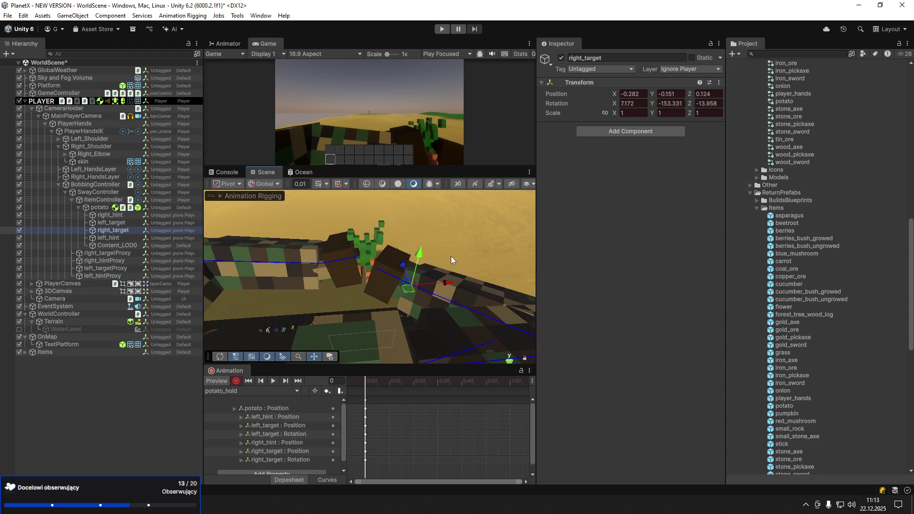
pyautogui.moveTo(405, 260); pyautogui.dragTo(419, 257)
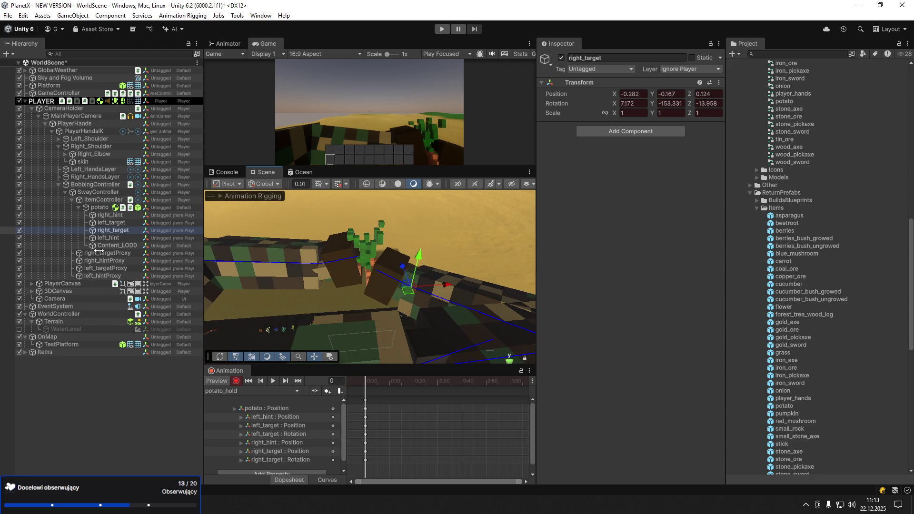
pyautogui.click(100, 208)
# Stop recording and set the potato's Scale to 14, 14, 14
pyautogui.click(234, 382)
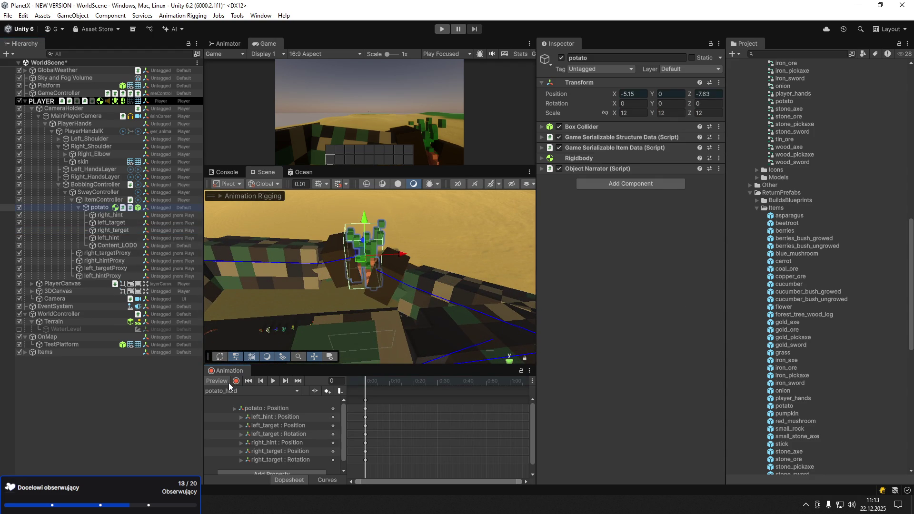
pyautogui.click(636, 113)
pyautogui.write('14')
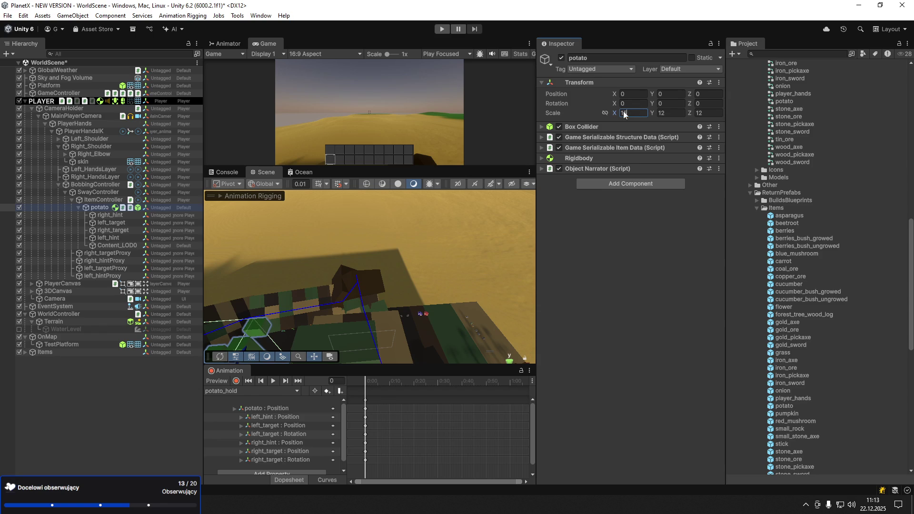
pyautogui.click(669, 113)
pyautogui.write('14')
pyautogui.click(699, 114)
pyautogui.write('14')
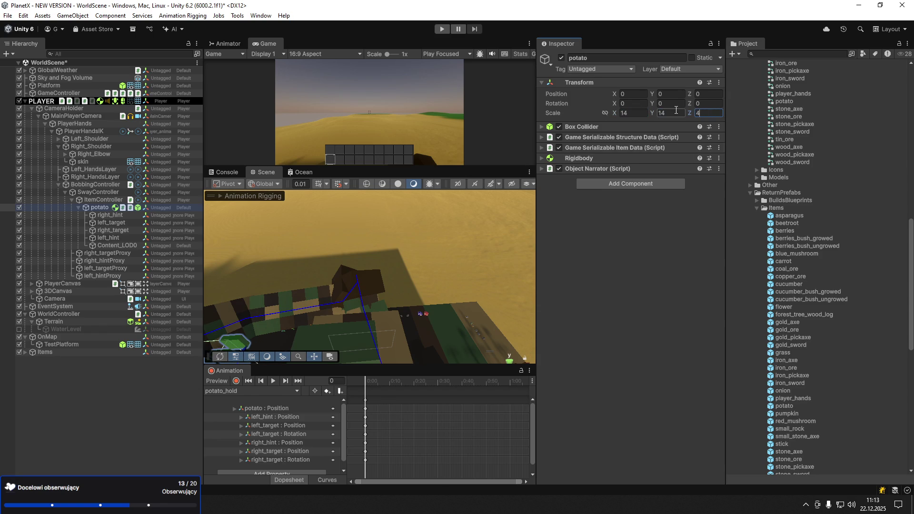
pyautogui.write('14')
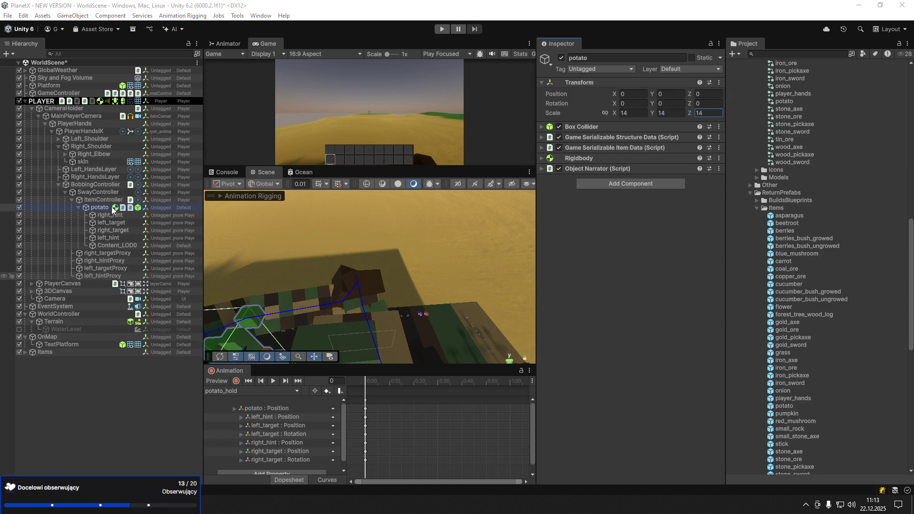
# Re-enable preview and lower both the right and left hand hints
pyautogui.click(266, 375)
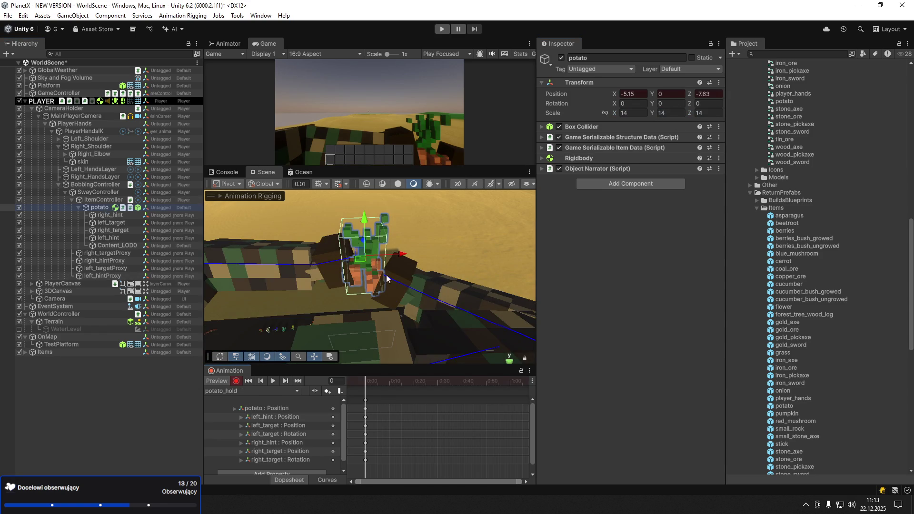
pyautogui.moveTo(386, 279); pyautogui.dragTo(372, 287)
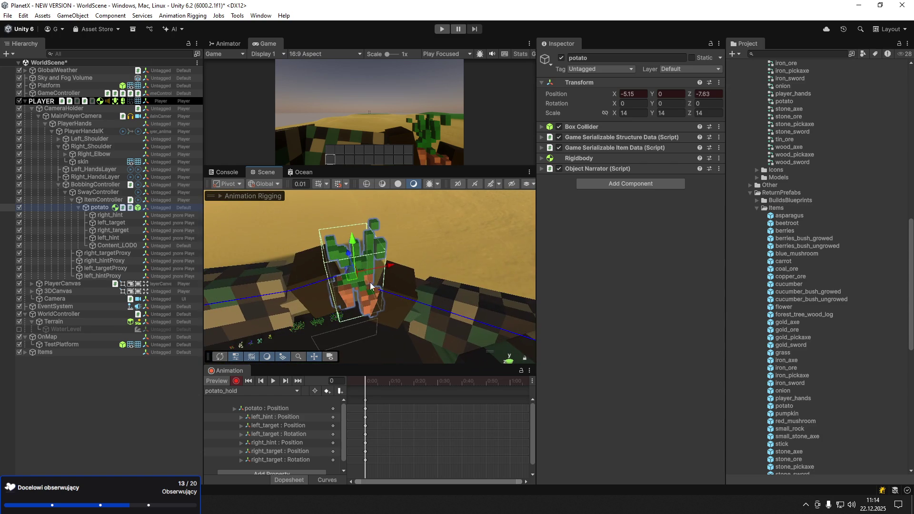
pyautogui.click(110, 215)
pyautogui.moveTo(304, 278); pyautogui.dragTo(288, 281)
pyautogui.moveTo(453, 267); pyautogui.dragTo(451, 290)
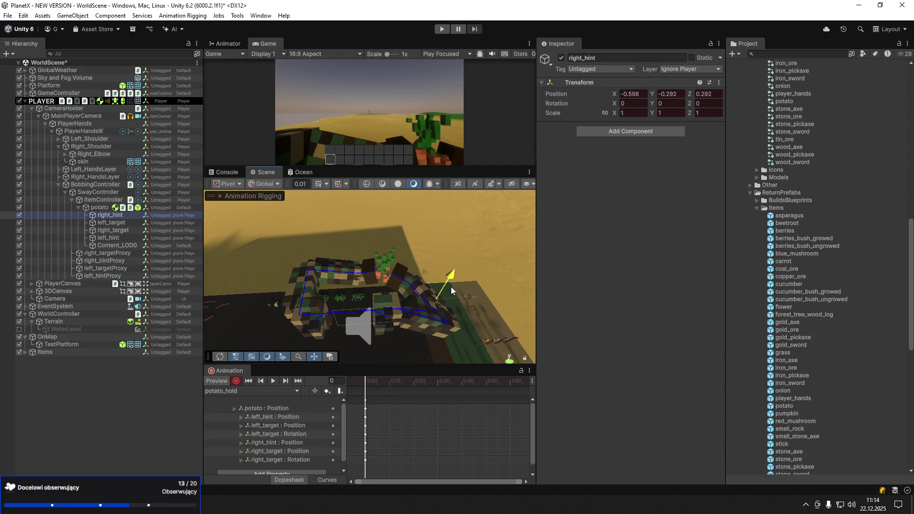
pyautogui.click(118, 238)
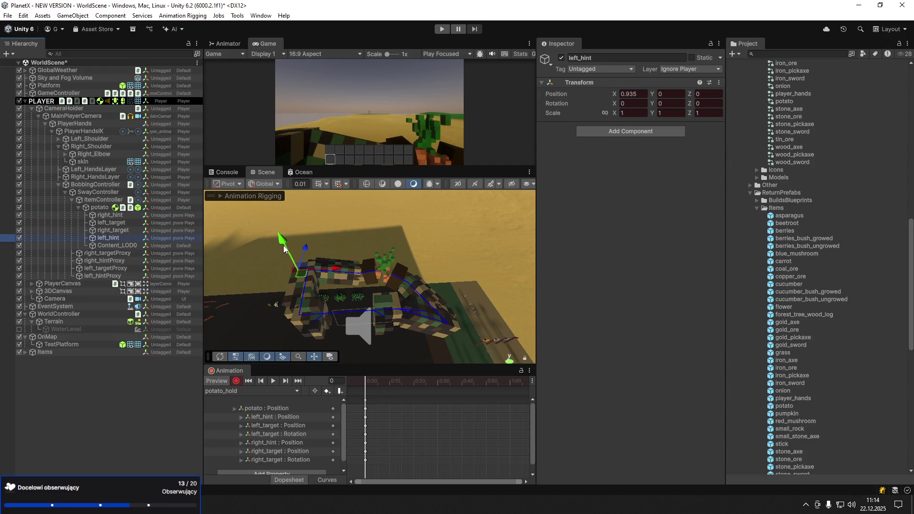
pyautogui.moveTo(284, 249); pyautogui.dragTo(292, 272)
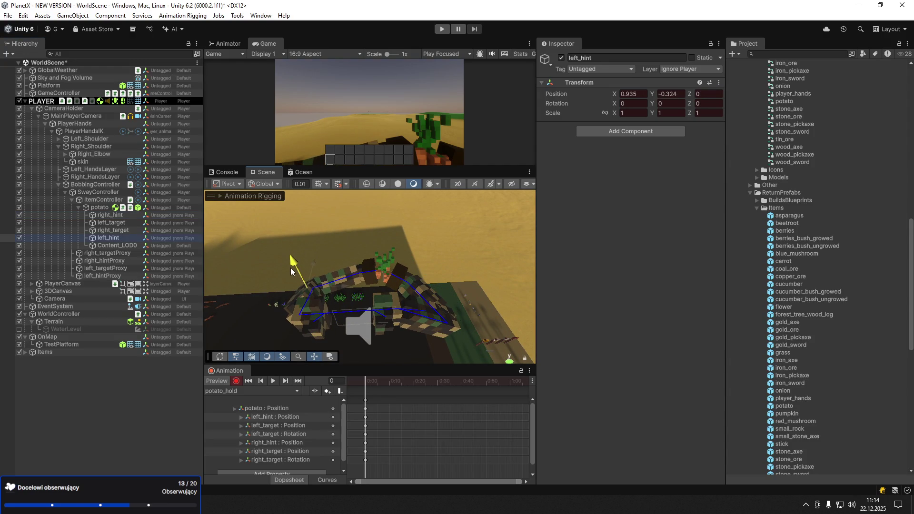
# Shift the potato between the hands to -5.45, 0, -7.4
pyautogui.scroll(5, 292, 270)
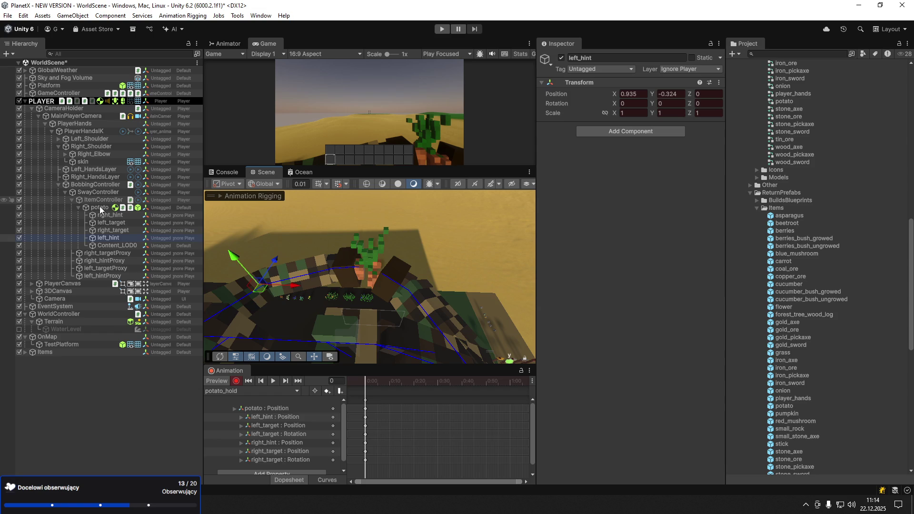
pyautogui.click(100, 209)
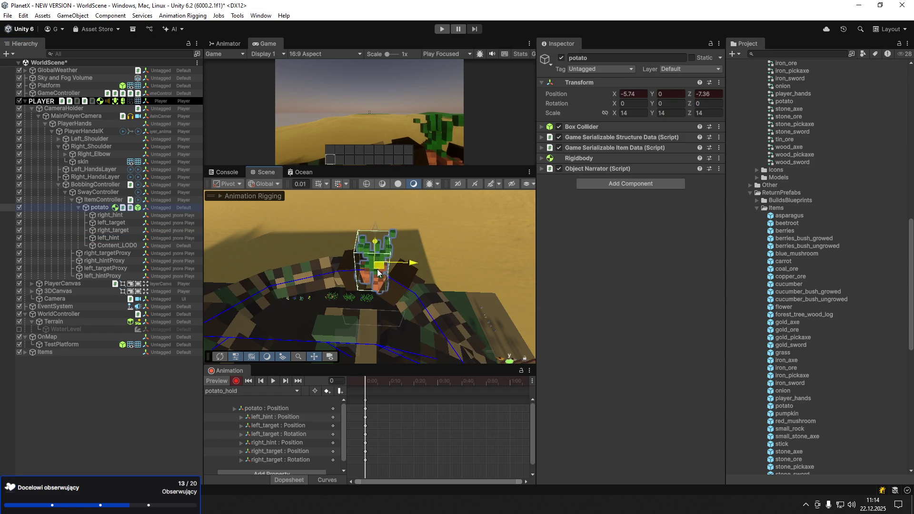
pyautogui.moveTo(377, 272); pyautogui.dragTo(374, 270)
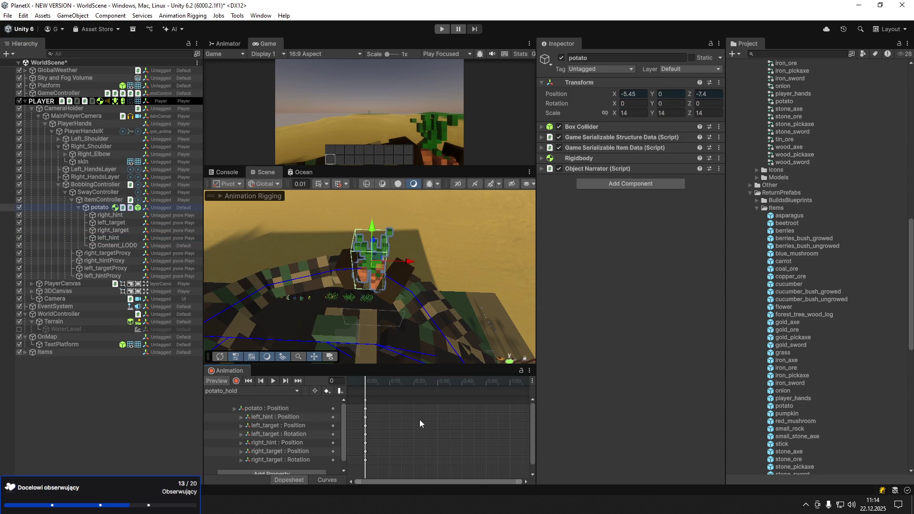
# Create and save a new animation clip named potato_use1 for the potato
pyautogui.click(251, 391)
pyautogui.click(253, 414)
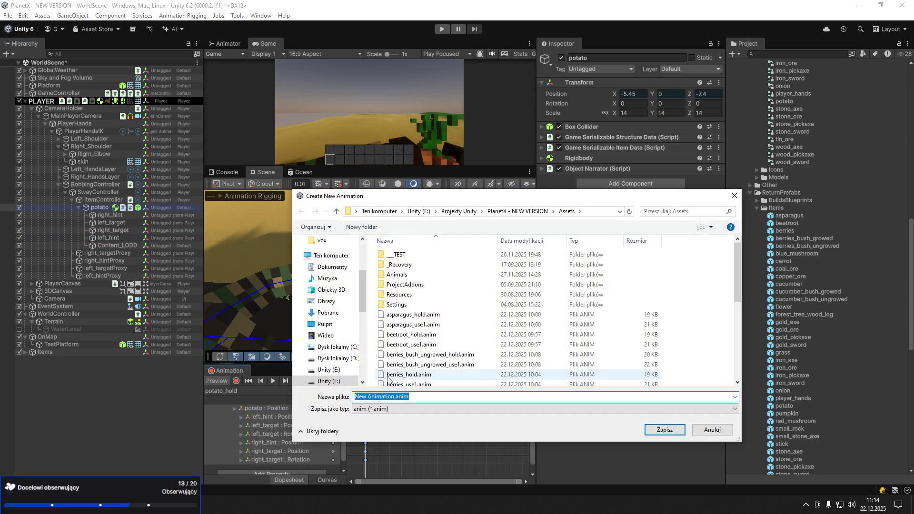
pyautogui.write('potato')
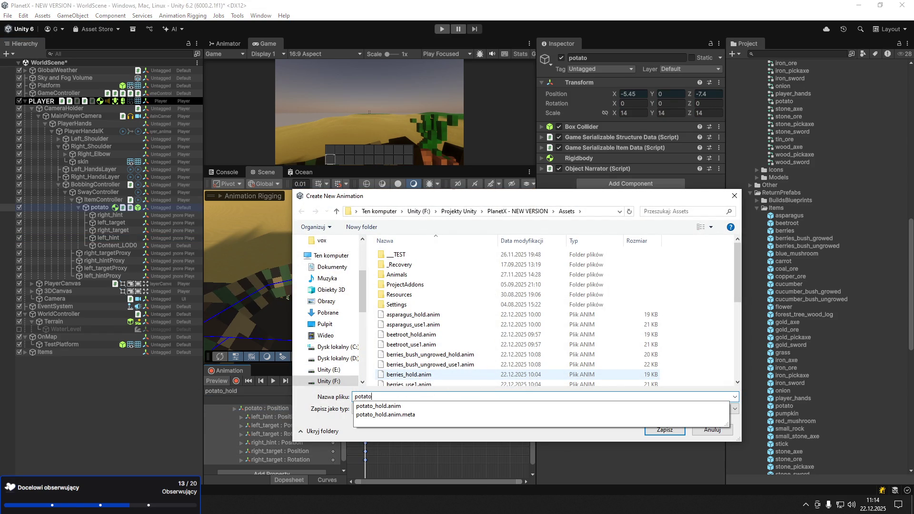
pyautogui.write('_use1.ani')
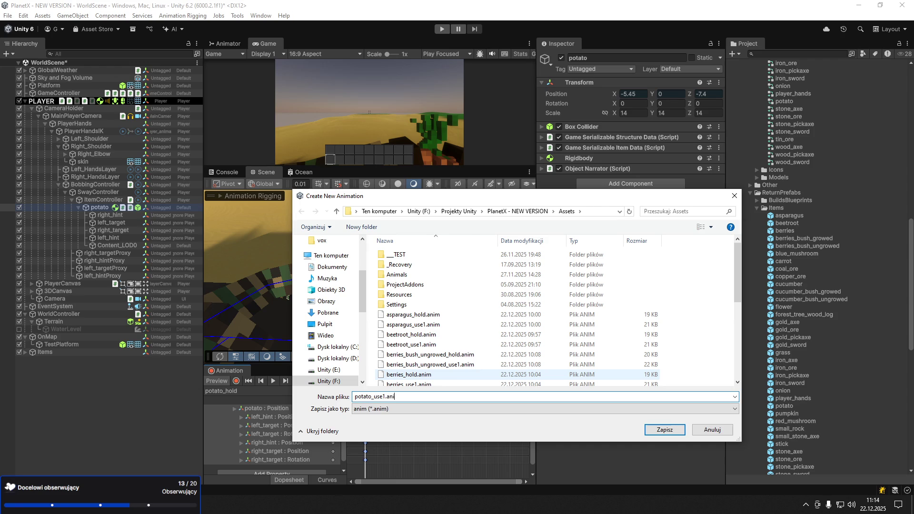
pyautogui.press('Return')
# Record position keys pushing the potato forward at frame 11 and back at frame 28, deleting unwanted keys
pyautogui.click(236, 381)
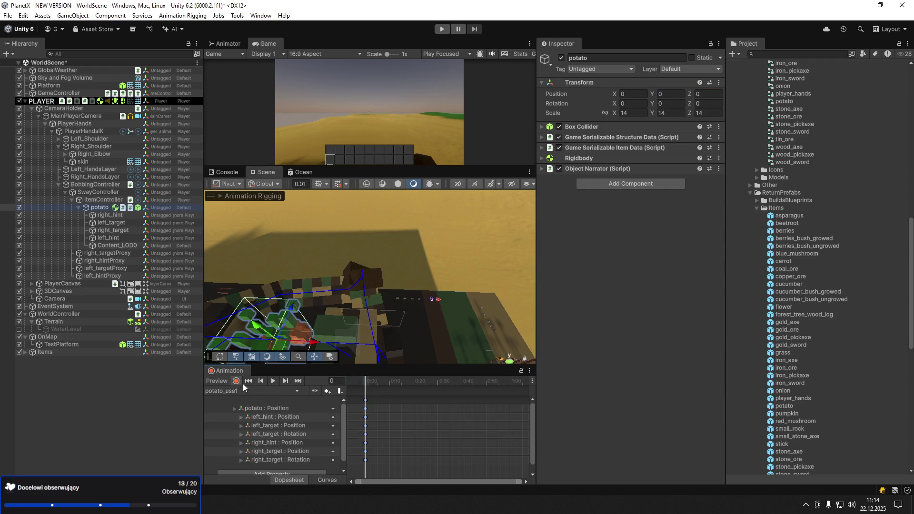
pyautogui.click(392, 381)
pyautogui.moveTo(374, 238); pyautogui.dragTo(377, 244)
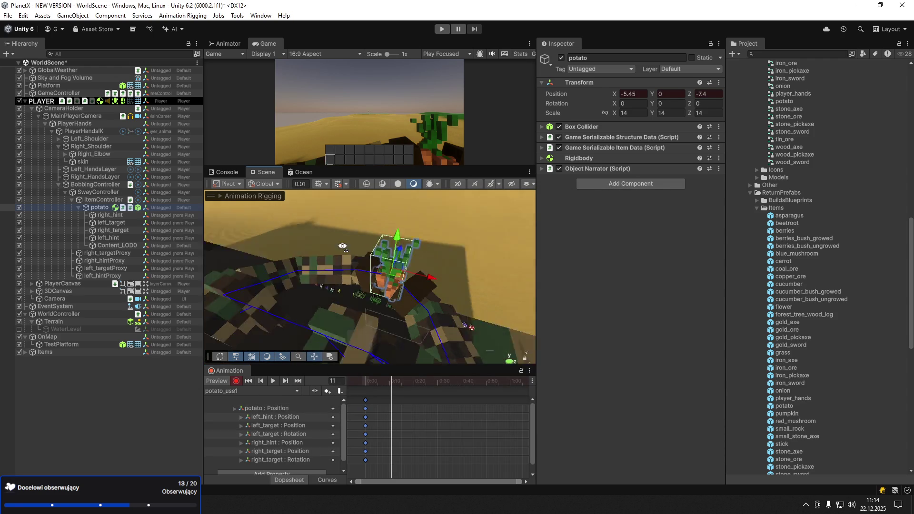
pyautogui.moveTo(391, 381); pyautogui.dragTo(435, 377)
pyautogui.moveTo(343, 263); pyautogui.dragTo(357, 250)
pyautogui.moveTo(434, 401); pyautogui.dragTo(421, 400)
pyautogui.moveTo(359, 244); pyautogui.dragTo(364, 248)
pyautogui.moveTo(369, 381); pyautogui.dragTo(391, 385)
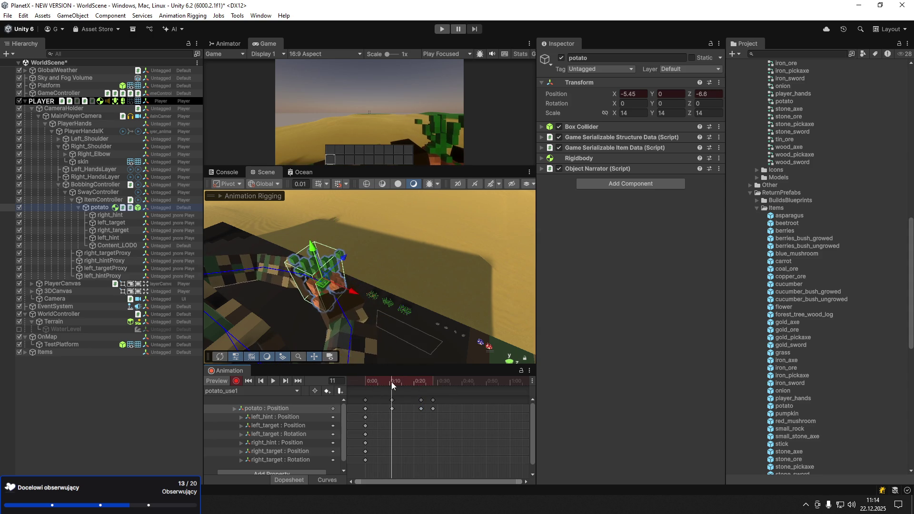
pyautogui.press('Delete')
# Key rotation tilts on the potato, including at frame 28, then save the scene
pyautogui.press('e')
pyautogui.moveTo(294, 279); pyautogui.dragTo(309, 293)
pyautogui.moveTo(385, 383)
pyautogui.mouseDown()
pyautogui.moveTo(377, 383)
pyautogui.moveTo(433, 384)
pyautogui.mouseUp()
pyautogui.moveTo(343, 286); pyautogui.dragTo(348, 291)
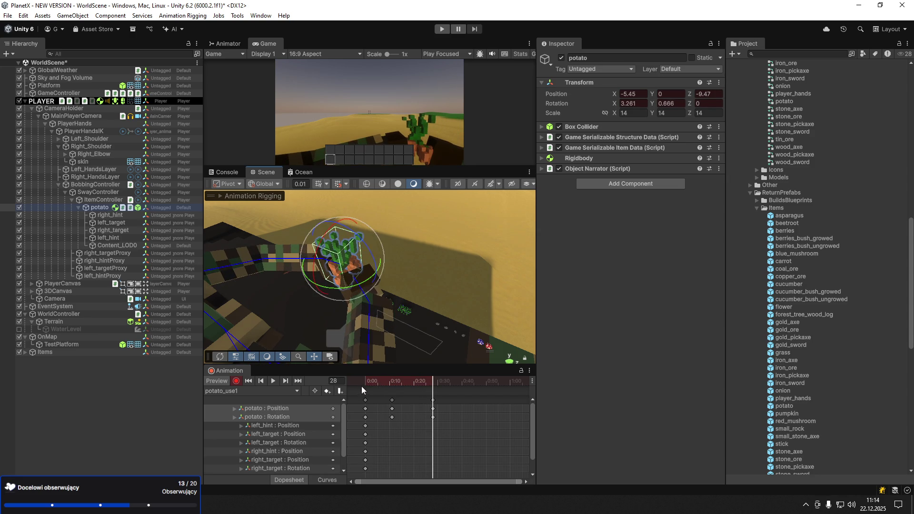
pyautogui.moveTo(431, 384); pyautogui.dragTo(367, 383)
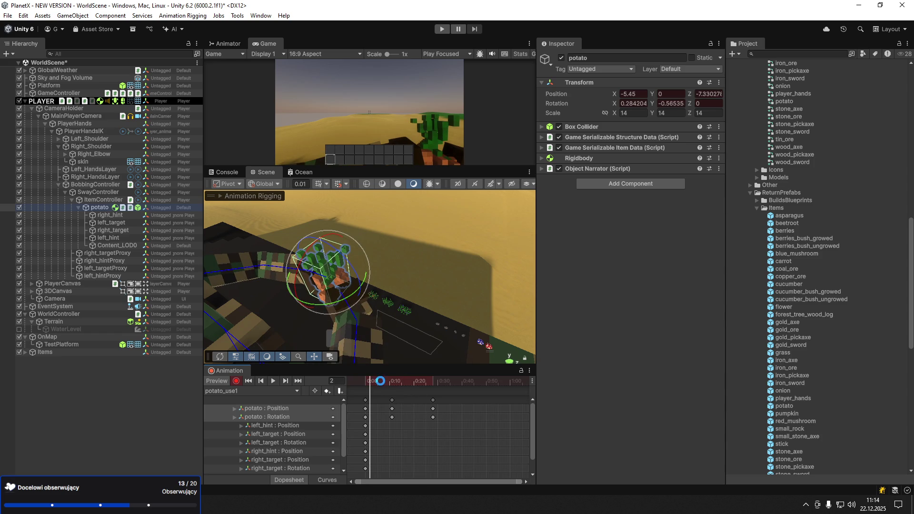
pyautogui.hotkey('ctrl', 's')
# Use Edit Script on the Game Serializable Item Data component to open GameSerializableItemData.cs
pyautogui.scroll(6, 800, 231)
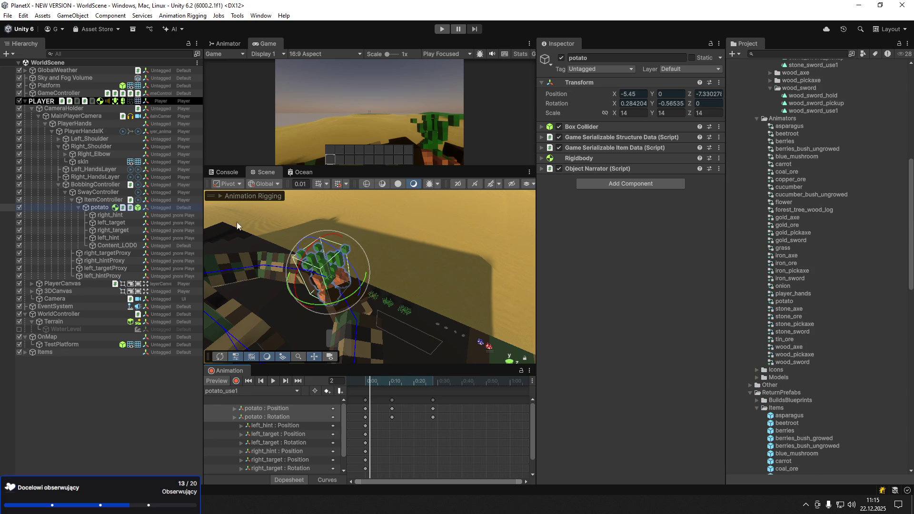
pyautogui.click(719, 148)
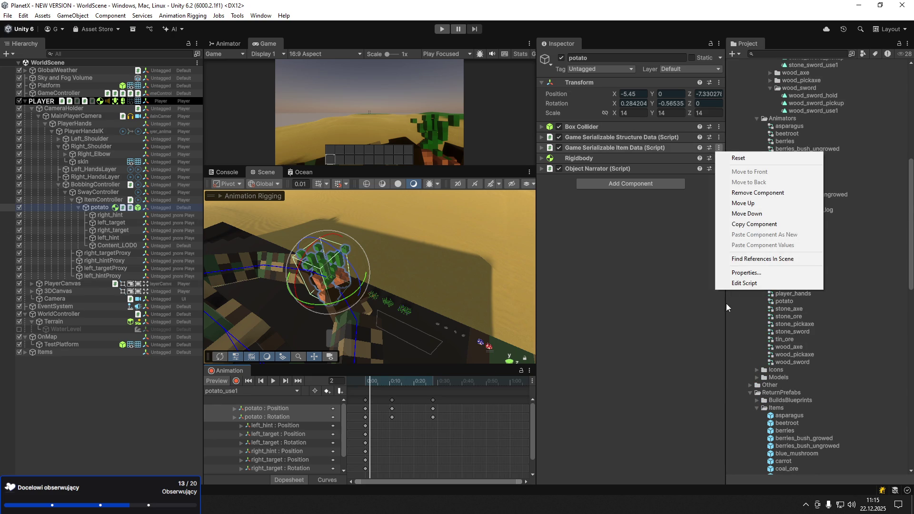
pyautogui.click(730, 283)
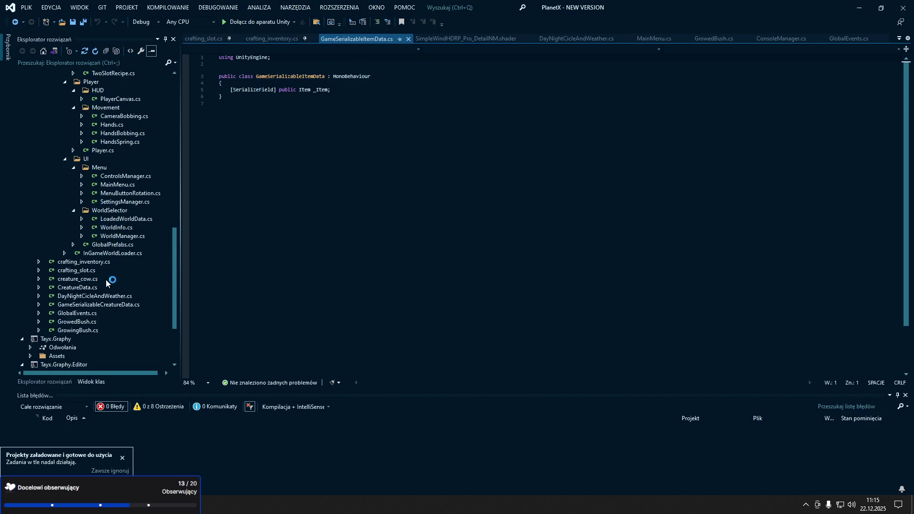
pyautogui.scroll(6, 106, 284)
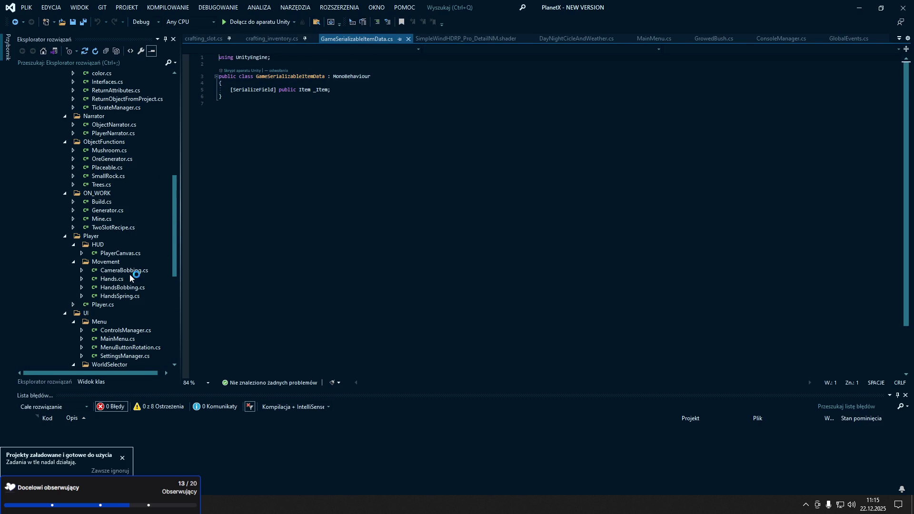
pyautogui.click(139, 294)
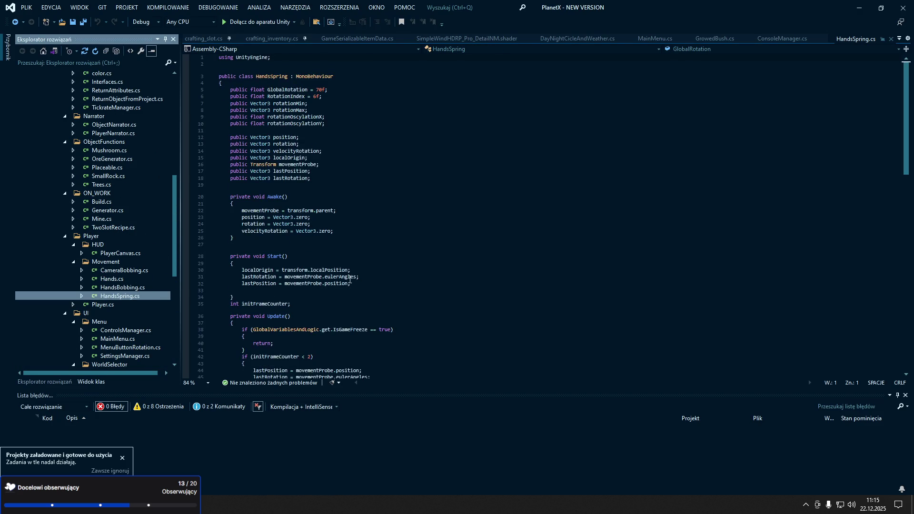
pyautogui.scroll(-11, 350, 280)
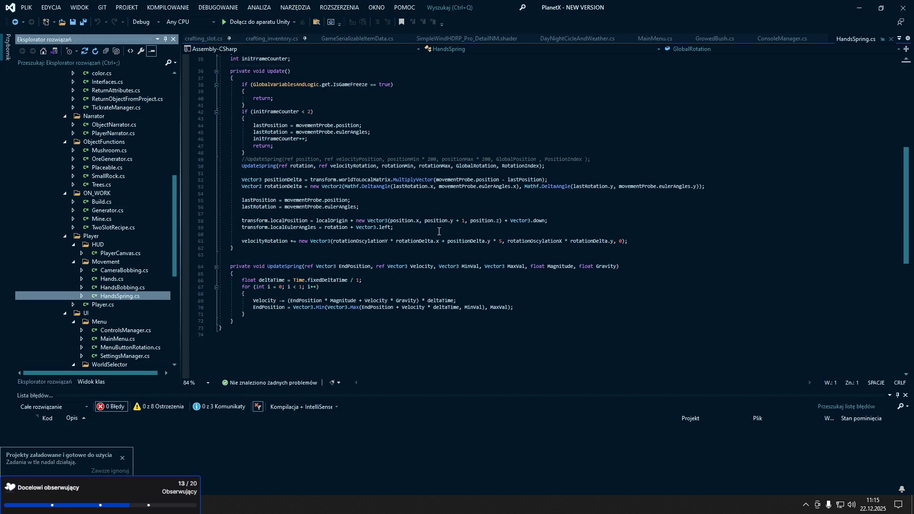
pyautogui.scroll(2, 283, 198)
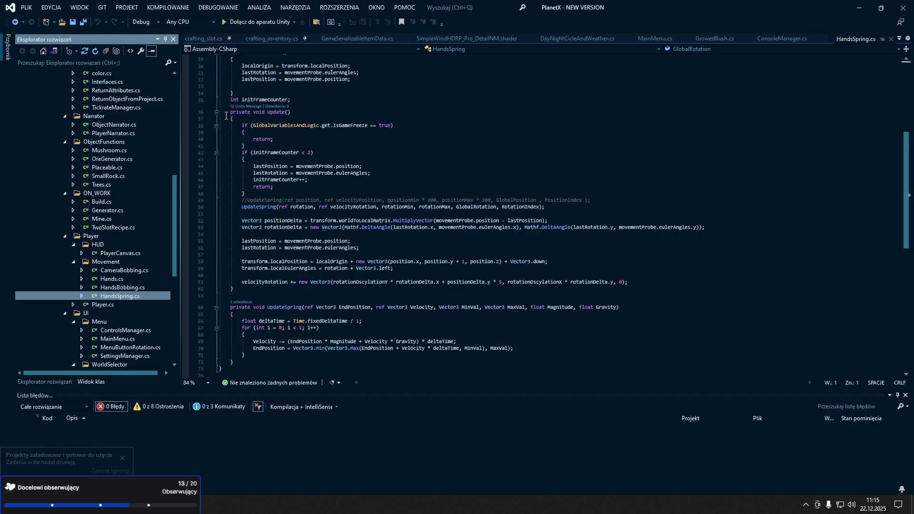
pyautogui.moveTo(226, 116)
pyautogui.mouseDown()
pyautogui.moveTo(333, 243)
pyautogui.moveTo(343, 369)
pyautogui.moveTo(347, 353)
pyautogui.mouseUp()
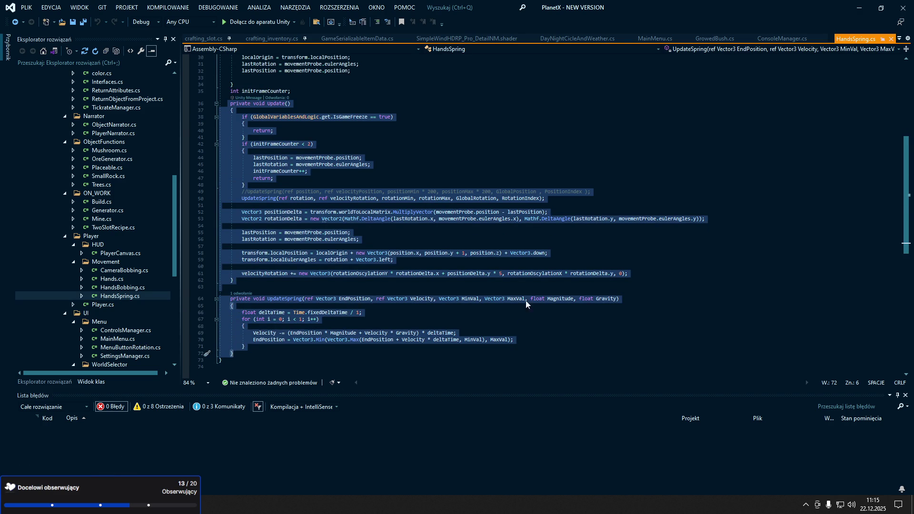
pyautogui.click(572, 246)
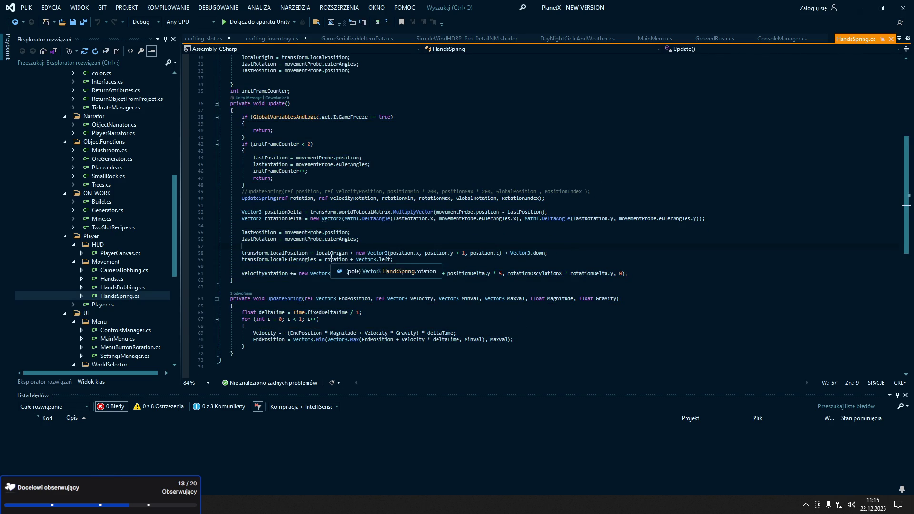
pyautogui.scroll(5, 339, 253)
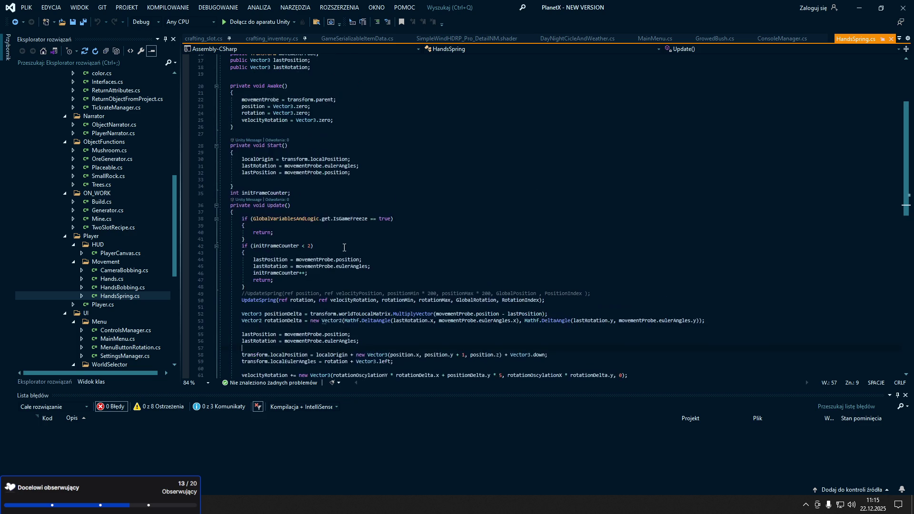
pyautogui.scroll(-5, 344, 248)
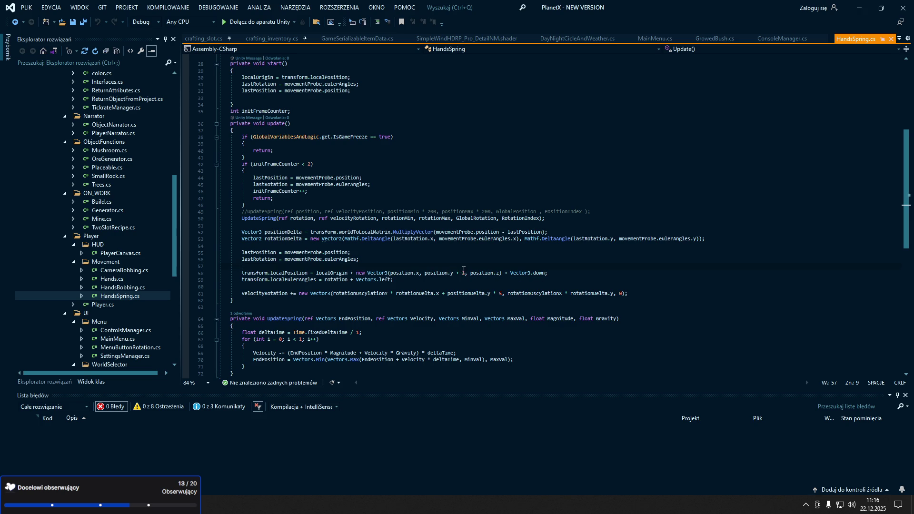
pyautogui.scroll(-1, 450, 273)
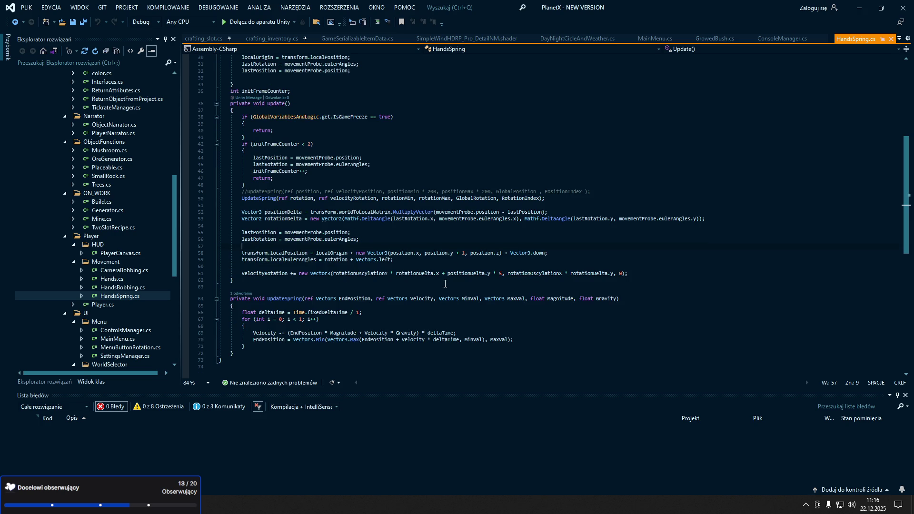
pyautogui.scroll(1, 445, 284)
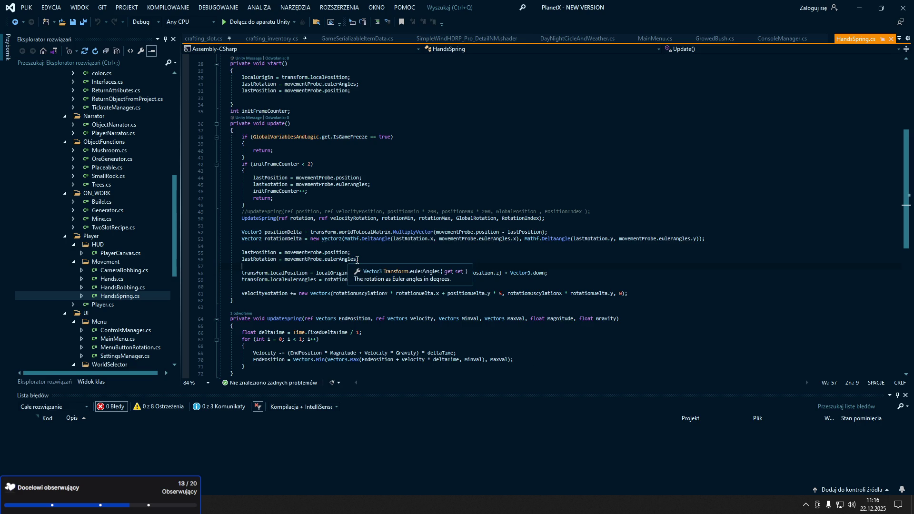
pyautogui.moveTo(179, 220); pyautogui.dragTo(185, 217)
pyautogui.scroll(9, 122, 221)
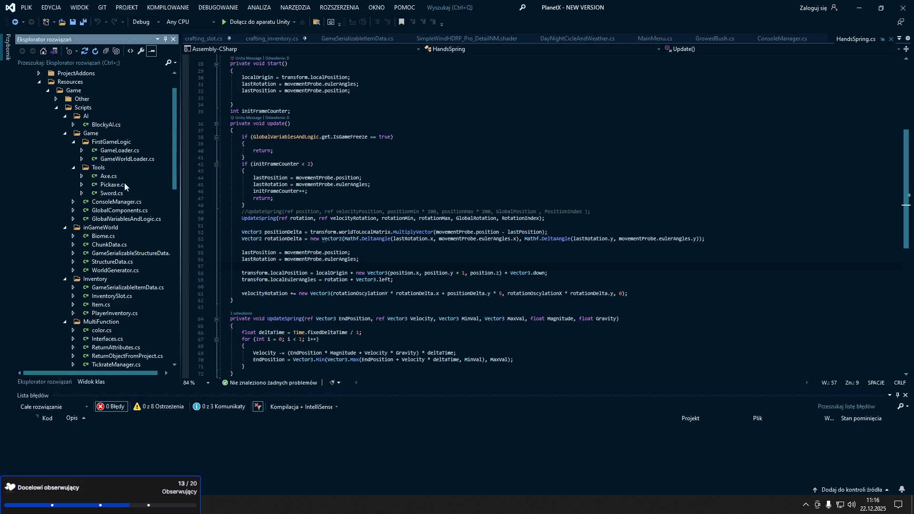
# Open PlayerInventory.cs from Solution Explorer and look over its serialized fields
pyautogui.click(124, 314)
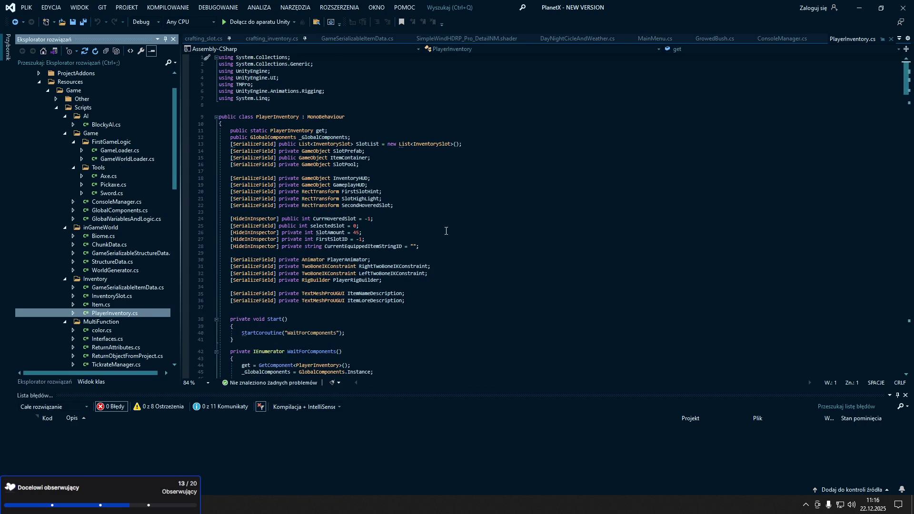
pyautogui.keyDown('ctrl'); pyautogui.scroll(-8, 431, 234); pyautogui.keyUp('ctrl')
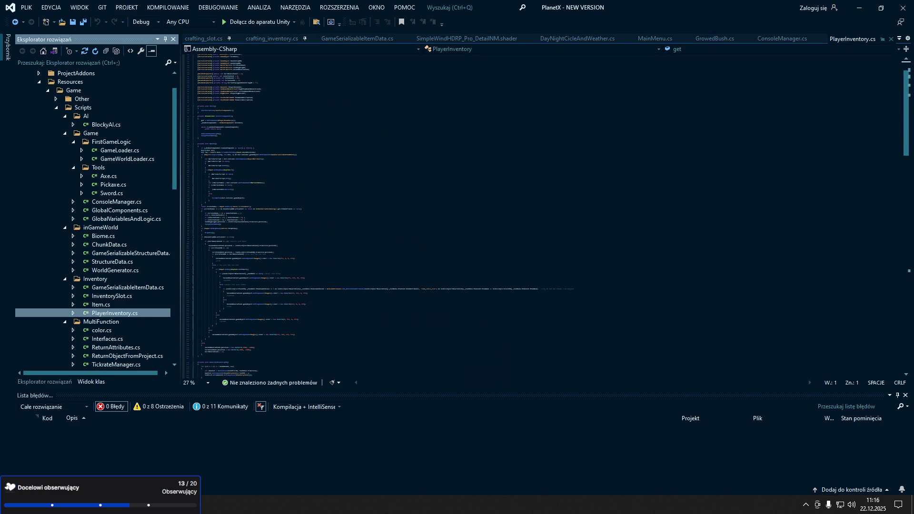
pyautogui.moveTo(906, 123)
pyautogui.mouseDown()
pyautogui.moveTo(893, 265)
pyautogui.moveTo(871, 177)
pyautogui.mouseUp()
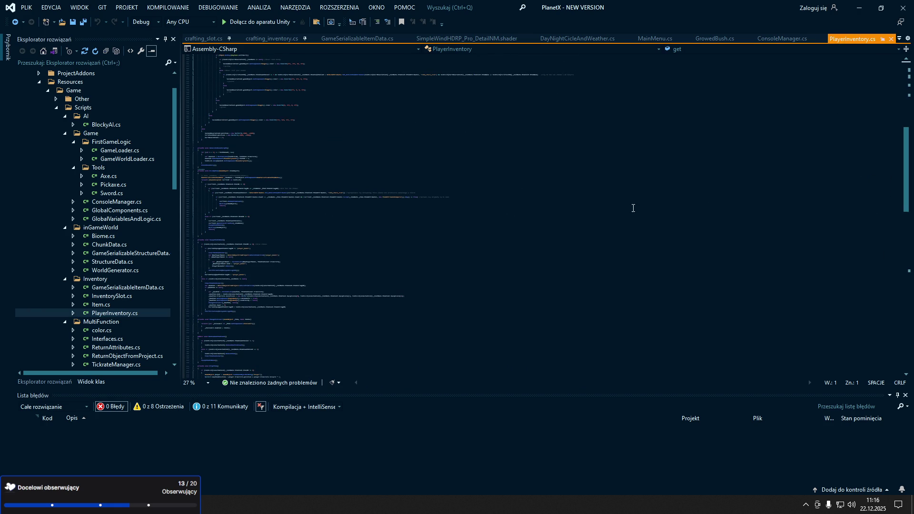
pyautogui.keyDown('ctrl'); pyautogui.scroll(10, 242, 211); pyautogui.keyUp('ctrl')
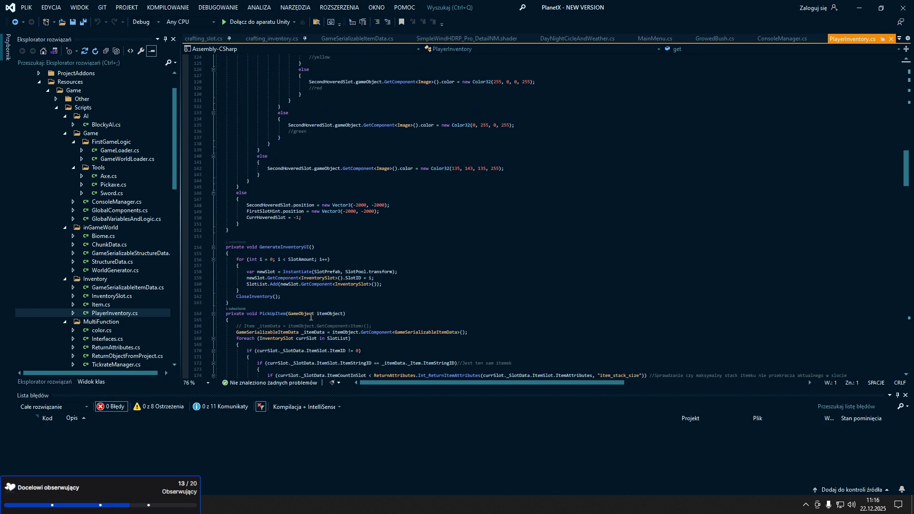
# Review the PickUpItem method, including its empty-slot check
pyautogui.click(276, 313)
pyautogui.scroll(-6, 244, 204)
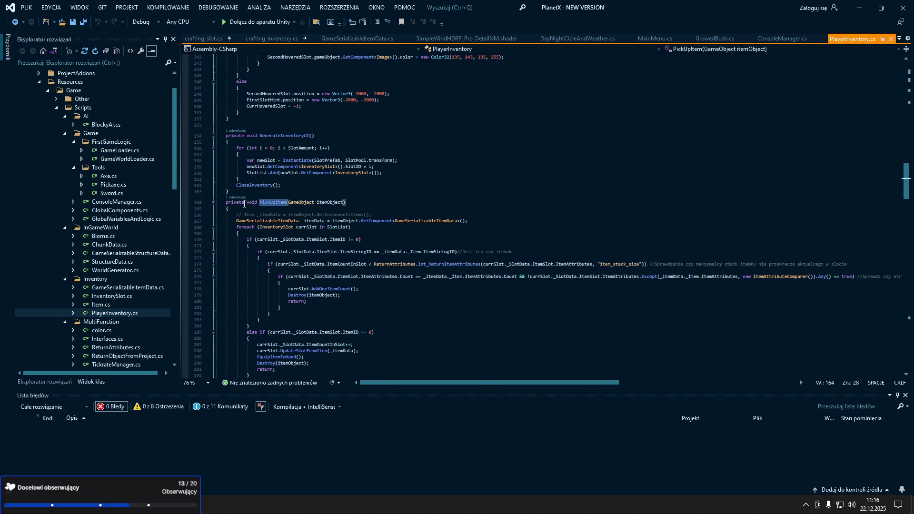
pyautogui.moveTo(267, 332)
pyautogui.mouseDown()
pyautogui.moveTo(217, 292)
pyautogui.moveTo(216, 207)
pyautogui.mouseUp()
pyautogui.scroll(-4, 215, 207)
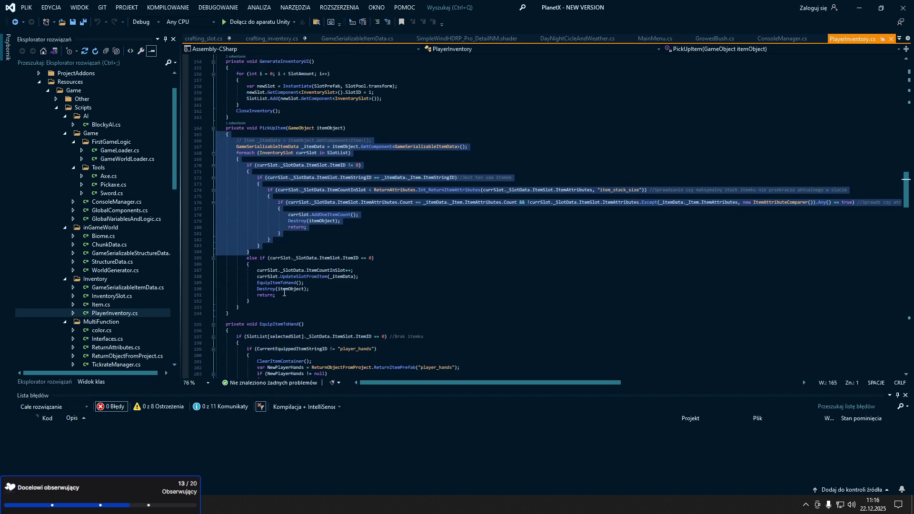
pyautogui.click(243, 308)
pyautogui.moveTo(243, 308); pyautogui.dragTo(214, 139)
pyautogui.click(482, 289)
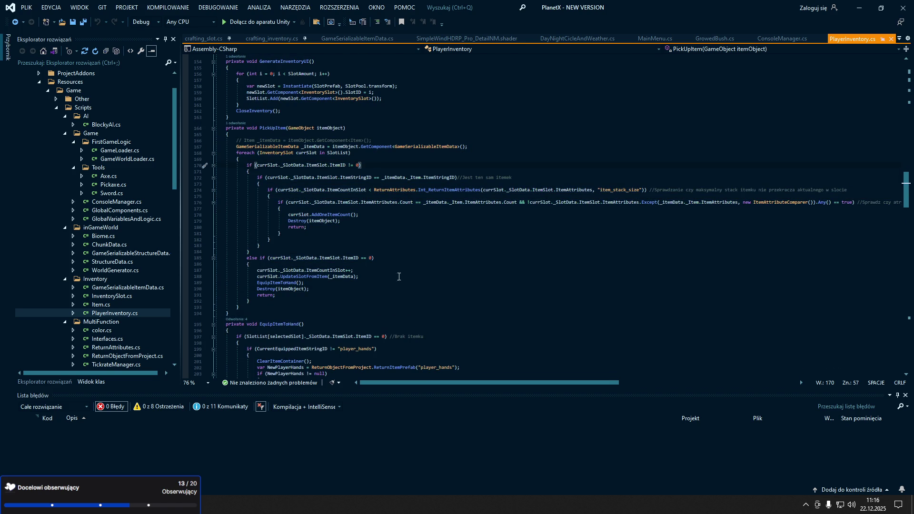
pyautogui.click(397, 259)
pyautogui.scroll(-5, 398, 262)
pyautogui.scroll(-5, 404, 264)
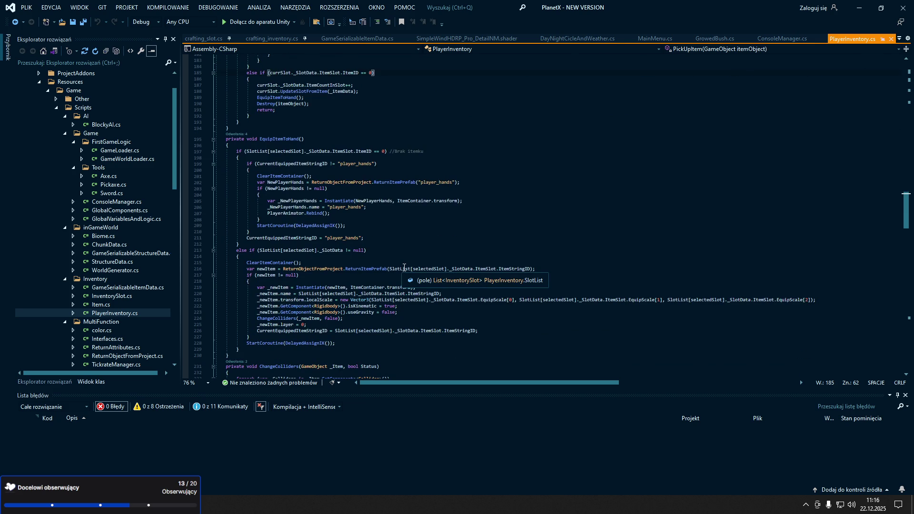
pyautogui.scroll(-18, 404, 267)
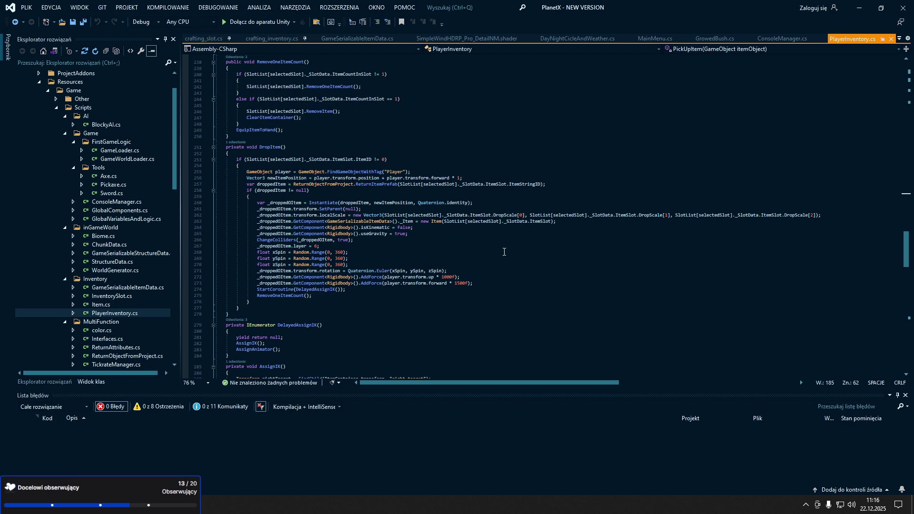
pyautogui.scroll(5, 505, 252)
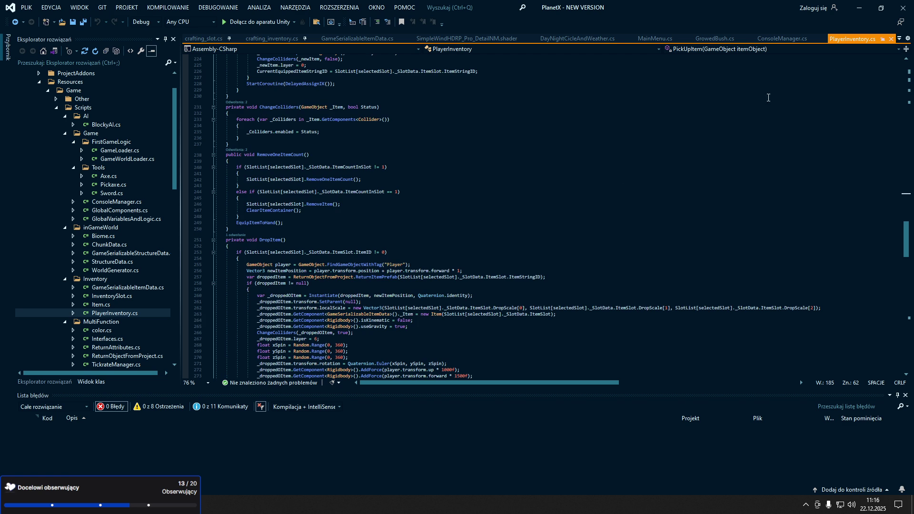
# Close the ConsoleManager.cs tab and briefly check Unity before returning to Visual Studio
pyautogui.click(822, 41)
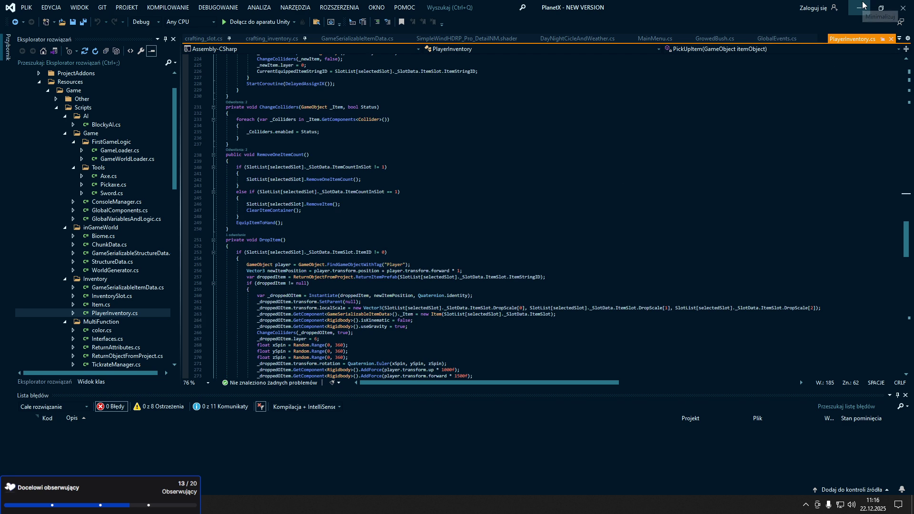
pyautogui.click(860, 7)
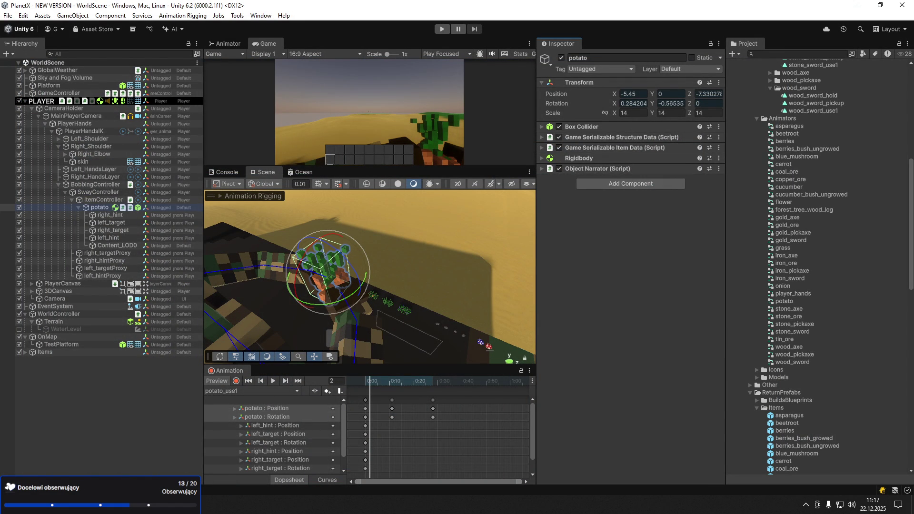
pyautogui.hotkey('alt', 'Tab')
# Scroll through PlayerInventory.cs to review EquipItemToHand and the rest of the class
pyautogui.scroll(-5, 386, 241)
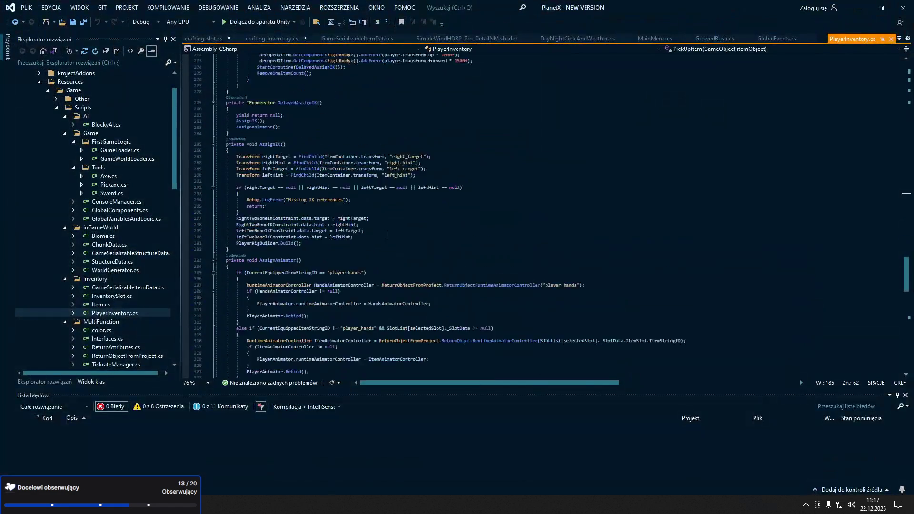
pyautogui.scroll(-9, 386, 241)
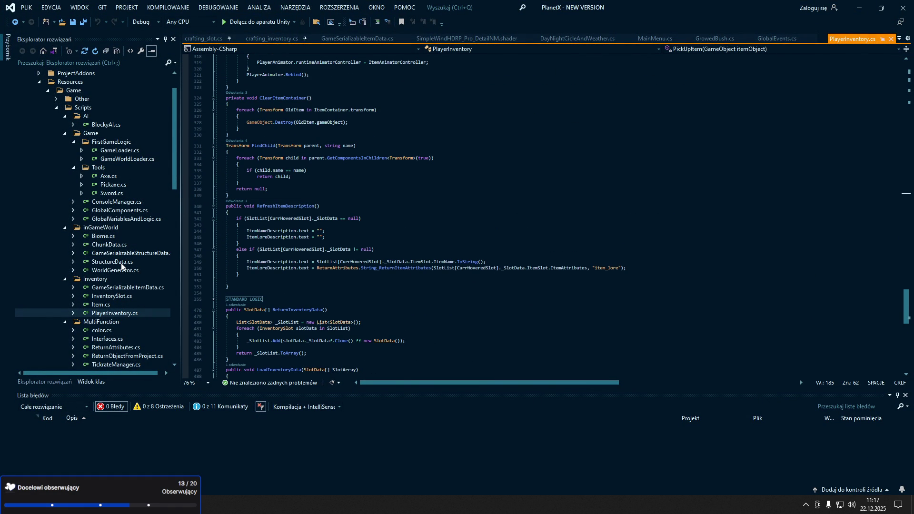
pyautogui.scroll(-8, 362, 249)
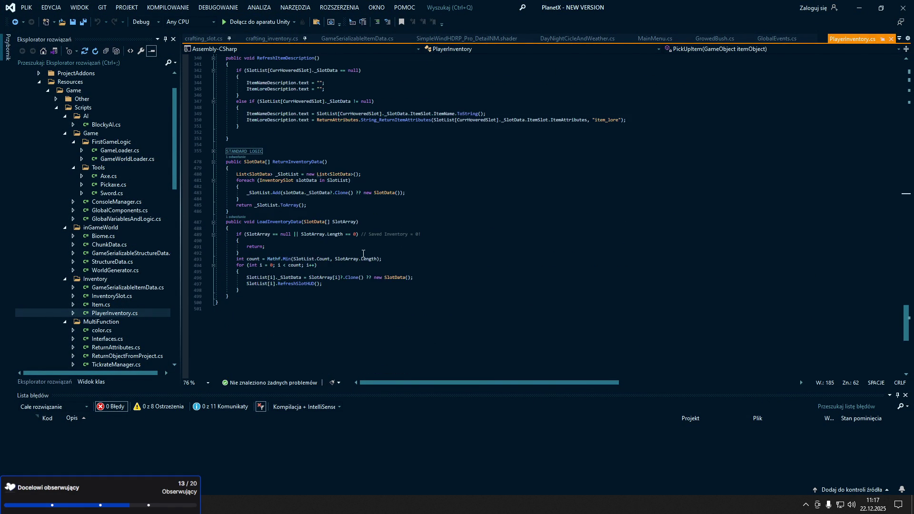
pyautogui.scroll(7, 363, 250)
pyautogui.scroll(20, 363, 250)
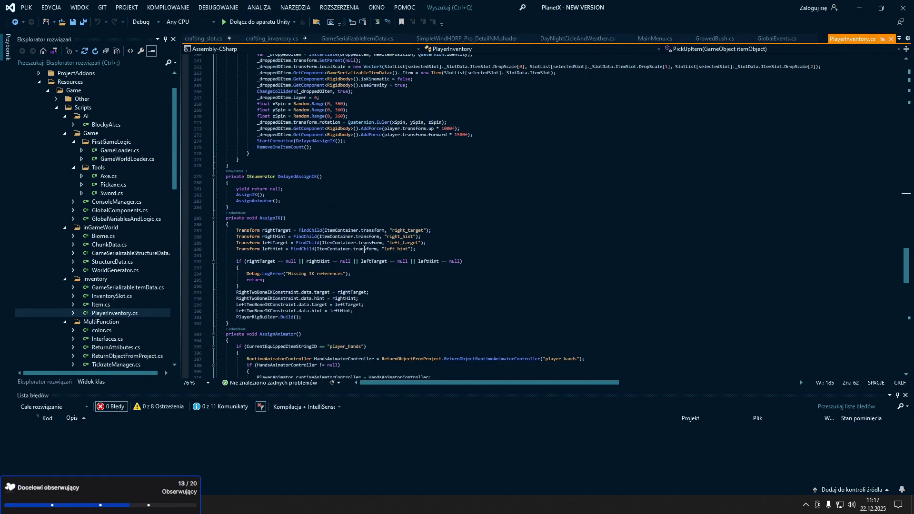
pyautogui.scroll(13, 364, 249)
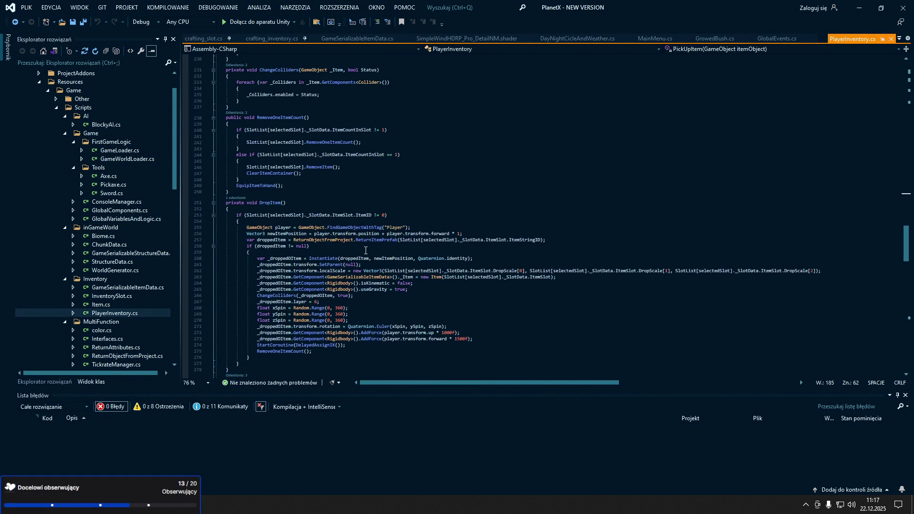
pyautogui.scroll(13, 365, 250)
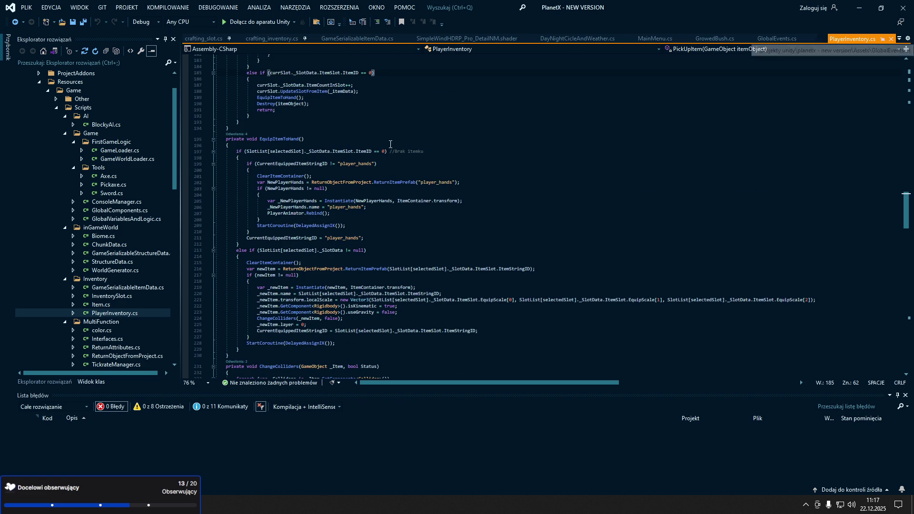
pyautogui.scroll(16, 378, 120)
pyautogui.scroll(20, 378, 120)
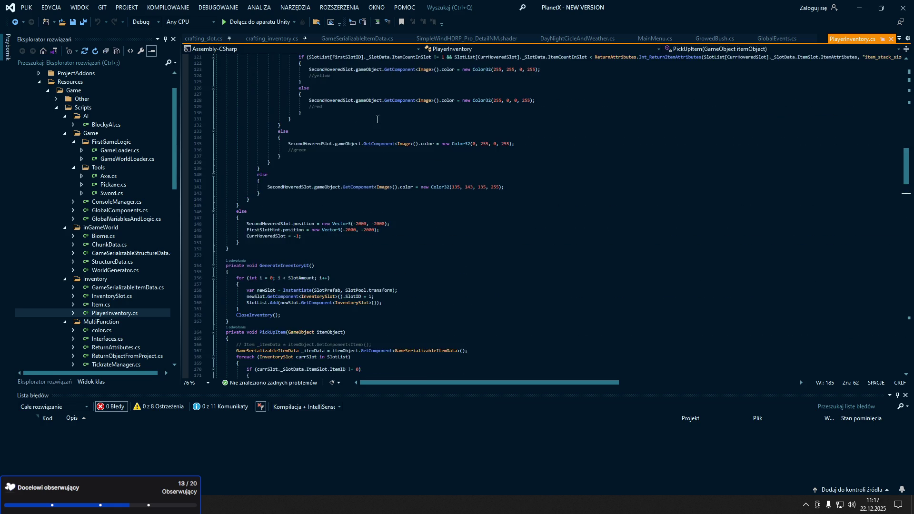
pyautogui.scroll(13, 377, 119)
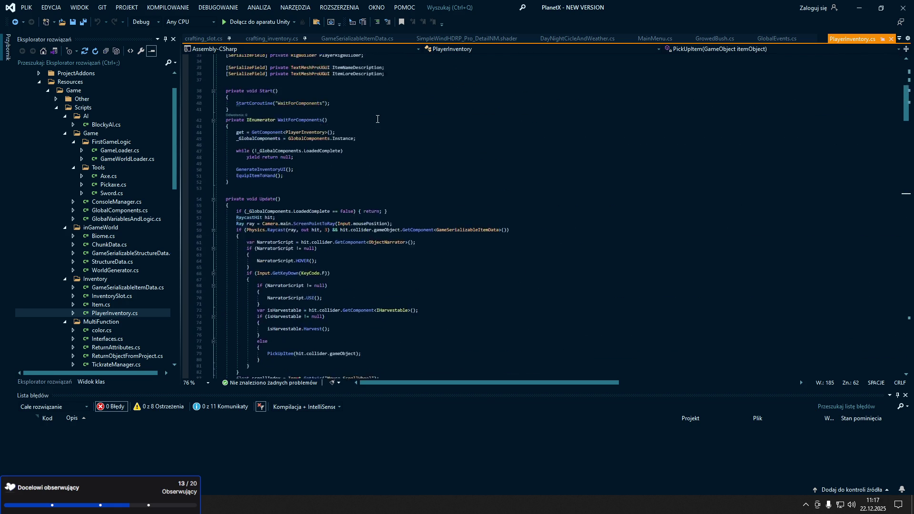
pyautogui.scroll(5, 378, 121)
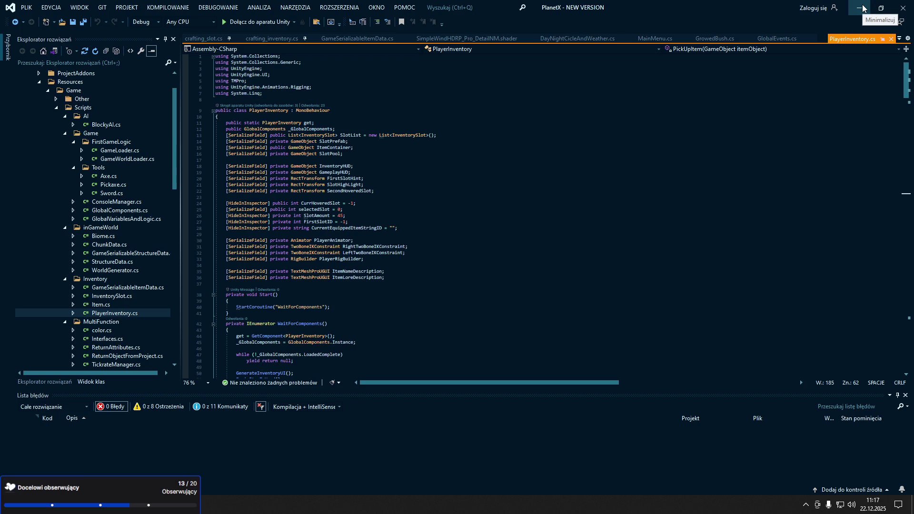
# Select and review the spring calculation lines 38–61 in HandsSpring's Update, then minimise Visual Studio
pyautogui.click(864, 8)
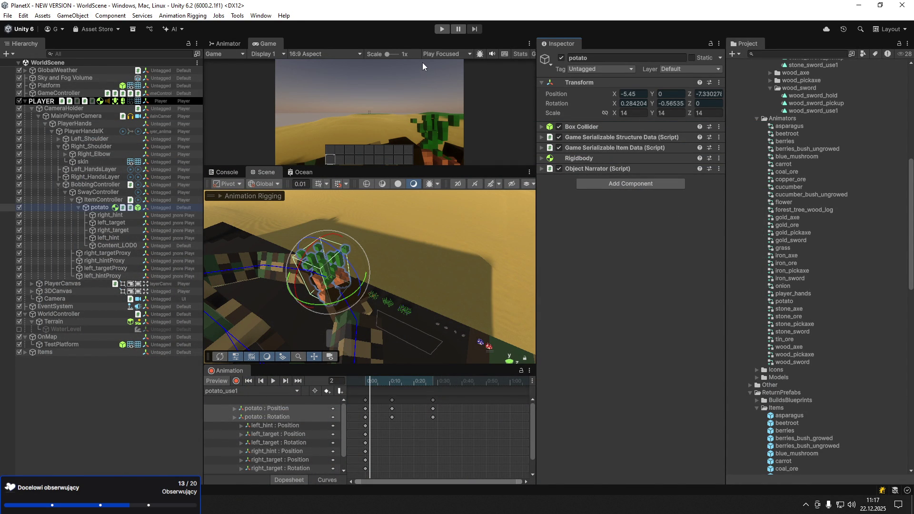
pyautogui.hotkey('alt', 'Tab')
pyautogui.scroll(-5, 333, 225)
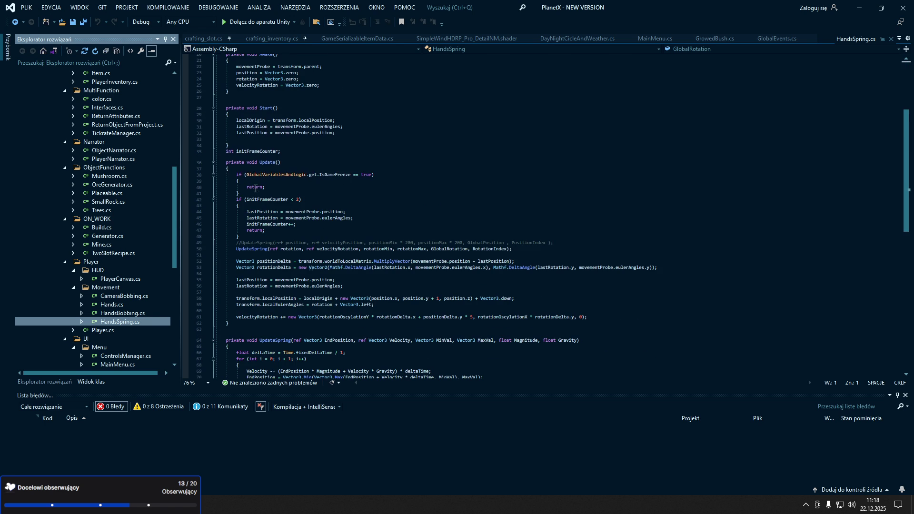
pyautogui.moveTo(235, 175)
pyautogui.mouseDown()
pyautogui.moveTo(240, 193)
pyautogui.moveTo(348, 236)
pyautogui.mouseUp()
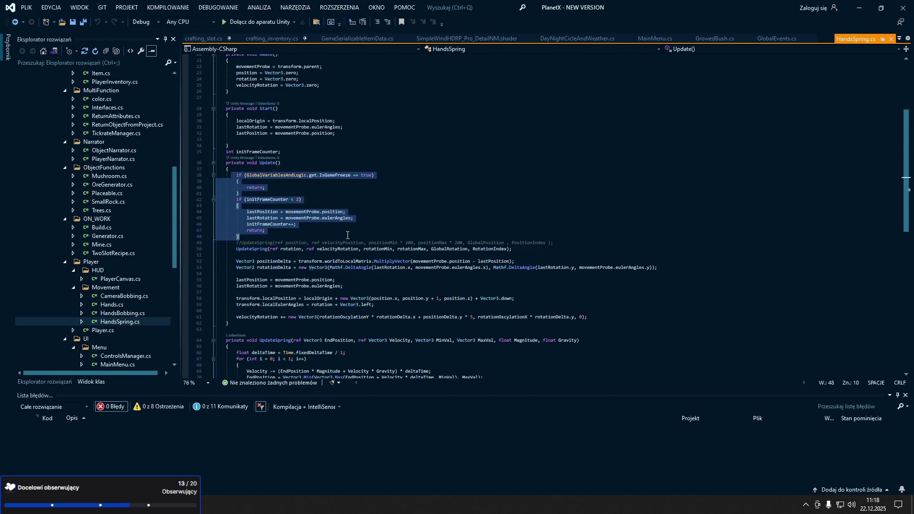
pyautogui.moveTo(234, 254)
pyautogui.mouseDown()
pyautogui.moveTo(589, 317)
pyautogui.moveTo(419, 317)
pyautogui.moveTo(588, 317)
pyautogui.mouseUp()
pyautogui.click(687, 316)
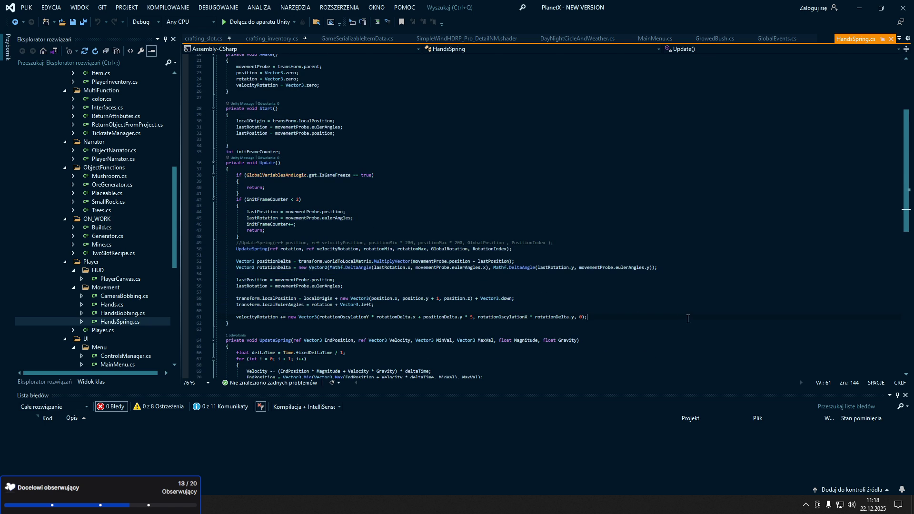
pyautogui.click(860, 8)
# Orbit around the hand-held potato, frame it with F, orbit again, then return to Visual Studio
pyautogui.moveTo(373, 315)
pyautogui.mouseDown()
pyautogui.moveTo(418, 323)
pyautogui.moveTo(350, 308)
pyautogui.mouseUp()
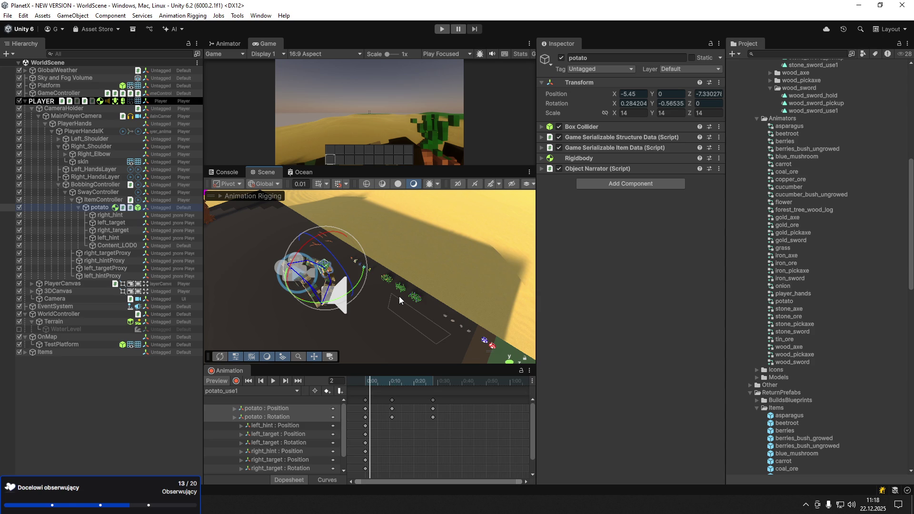
pyautogui.press('f')
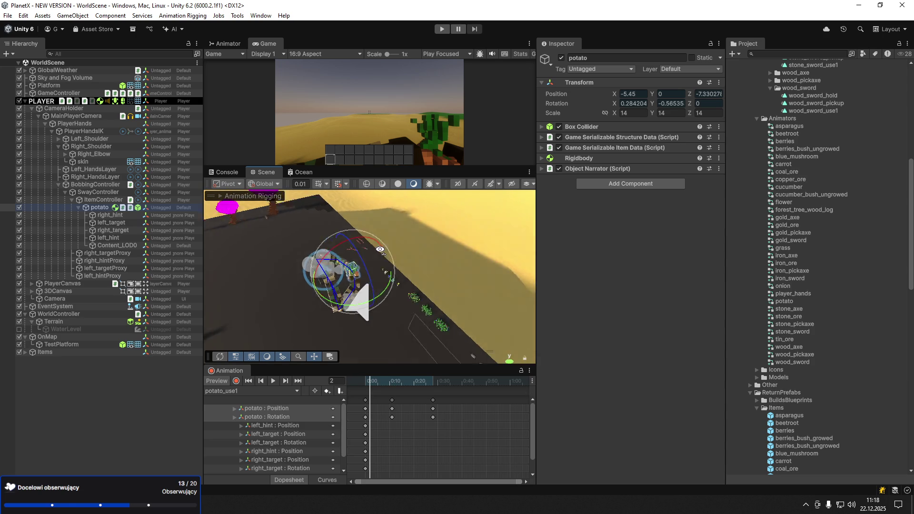
pyautogui.moveTo(369, 247); pyautogui.dragTo(215, 281)
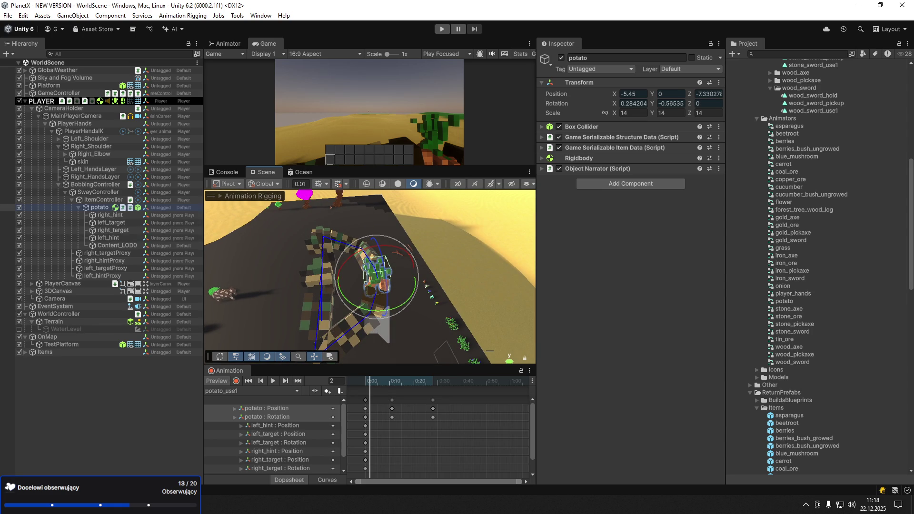
pyautogui.hotkey('alt', 'Tab')
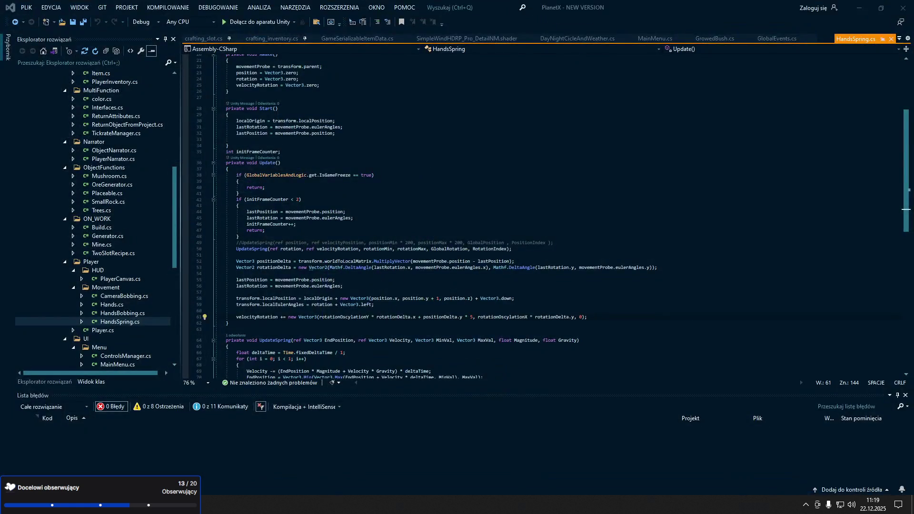
# Read further down HandsSpring.cs, then minimise Visual Studio to reveal Unity
pyautogui.hotkey('alt', 'Tab')
pyautogui.hotkey('alt', 'Tab')
pyautogui.scroll(-4, 524, 214)
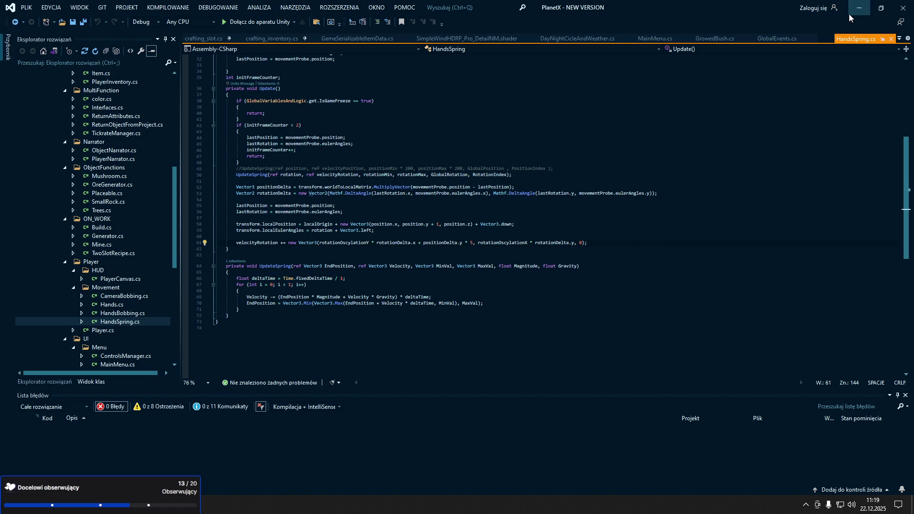
pyautogui.click(850, 19)
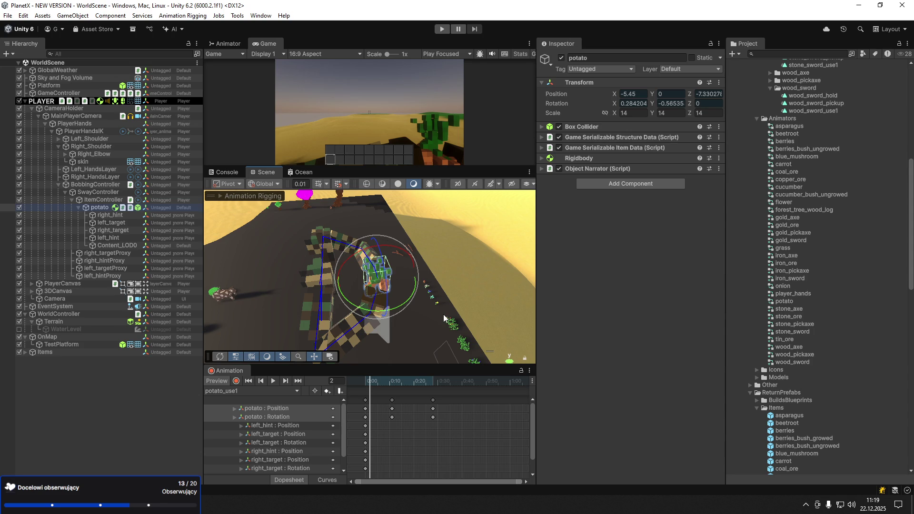
# Turn off the potato_use1 Preview, deselect the potato, and orbit the Scene view slightly
pyautogui.click(220, 382)
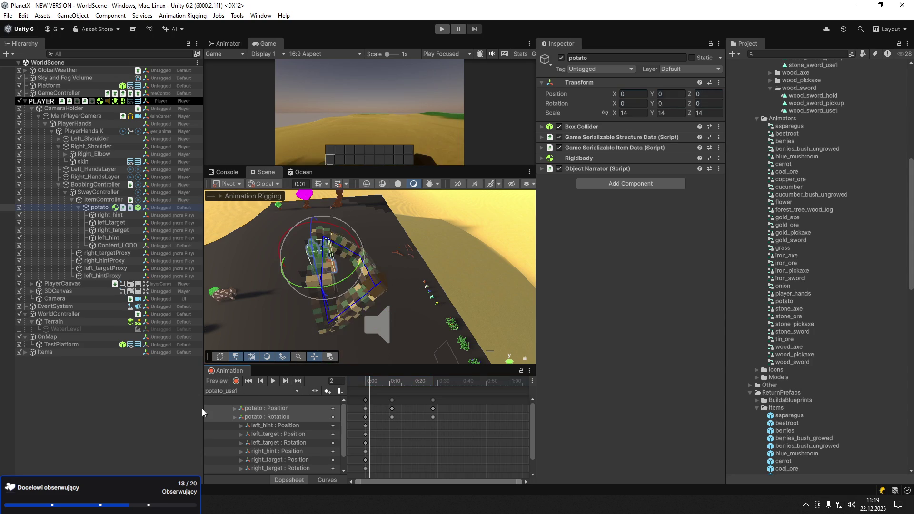
pyautogui.click(173, 393)
pyautogui.moveTo(413, 299); pyautogui.dragTo(390, 301)
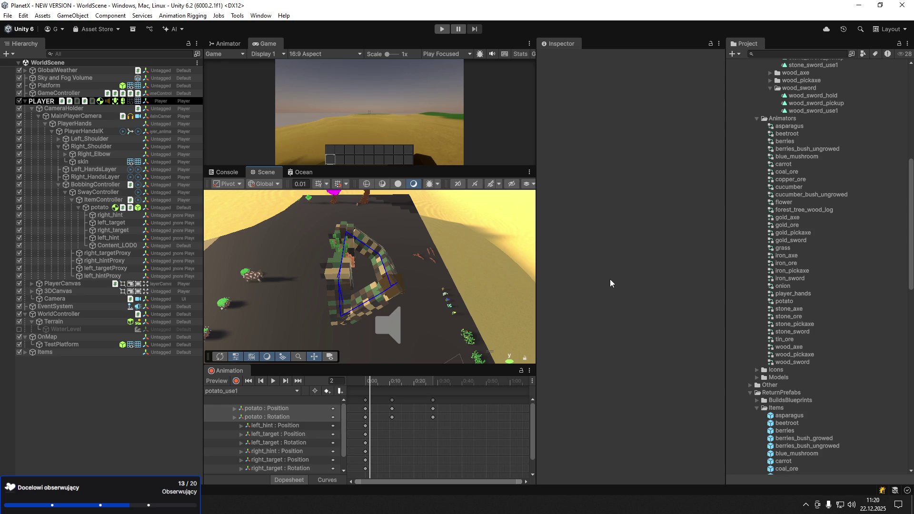
# Open the asparagus prefab from ReturnPrefabs/Items and expand its Game Serializable Item Data fields
pyautogui.scroll(2, 743, 190)
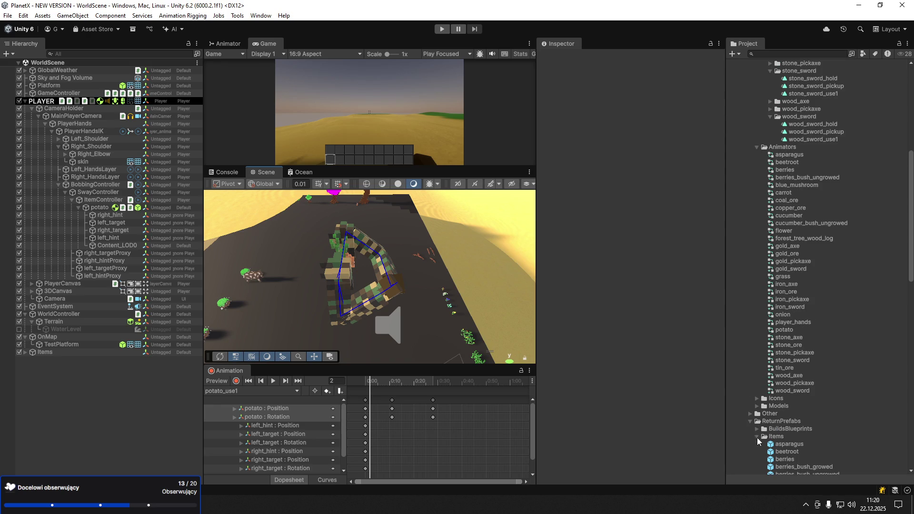
pyautogui.scroll(5, 364, 346)
pyautogui.scroll(-5, 364, 346)
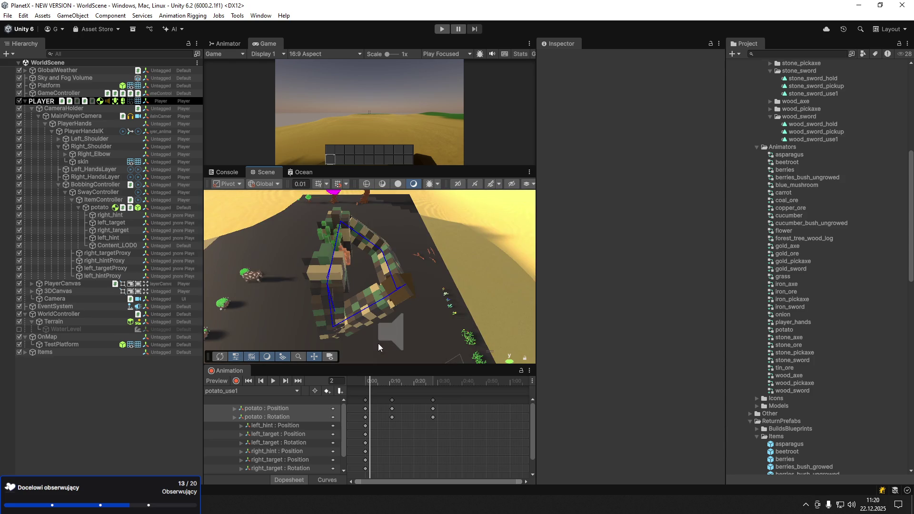
pyautogui.scroll(-5, 796, 336)
pyautogui.doubleClick(789, 330)
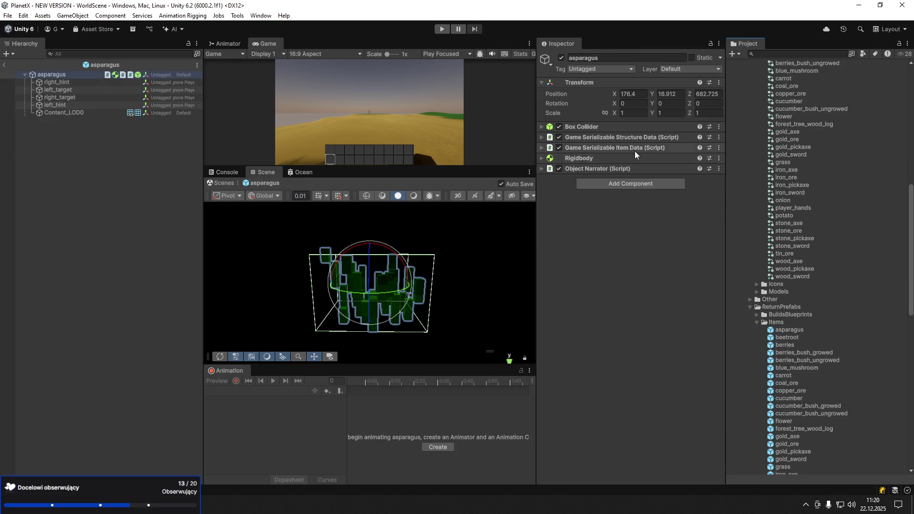
pyautogui.click(611, 148)
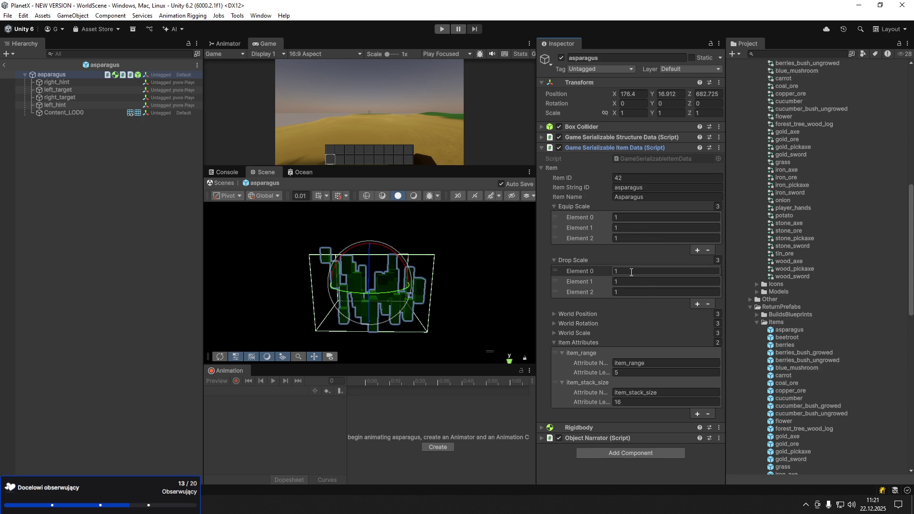
# Set asparagus's first Equip Scale value and beetroot's three Equip Scale values to 15
pyautogui.click(636, 219)
pyautogui.write('15')
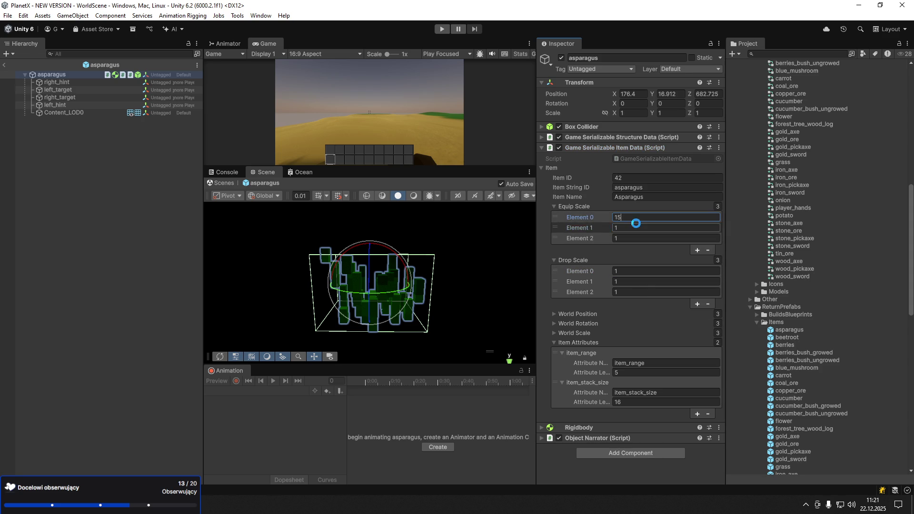
pyautogui.click(799, 338)
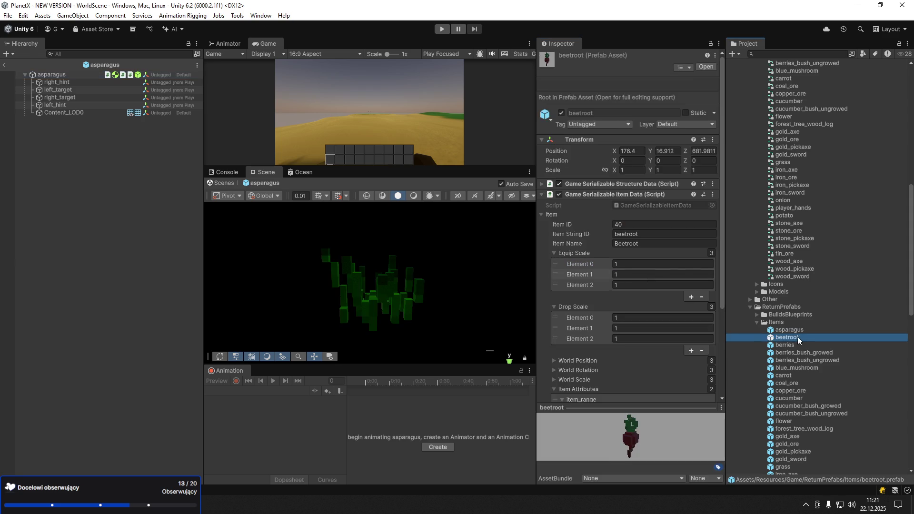
pyautogui.doubleClick(798, 338)
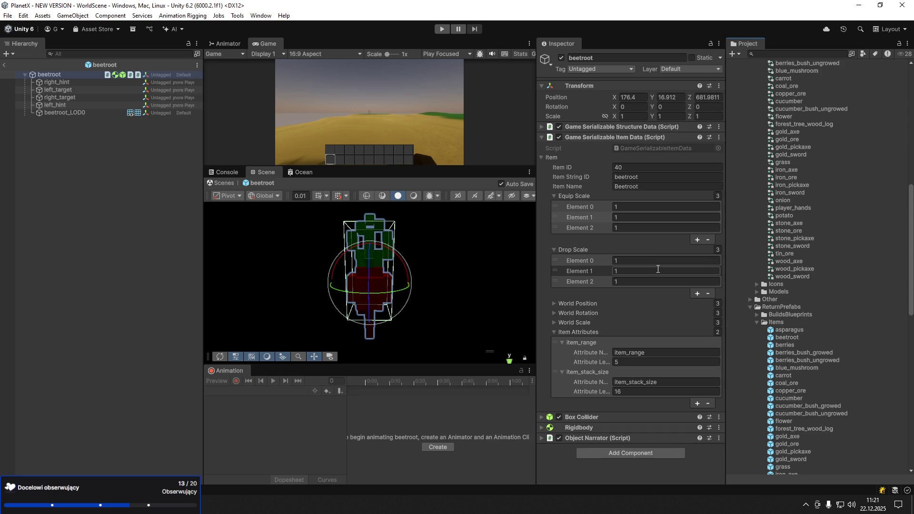
pyautogui.click(644, 206)
pyautogui.write('15')
pyautogui.click(645, 217)
pyautogui.write('15')
pyautogui.click(649, 227)
pyautogui.write('5')
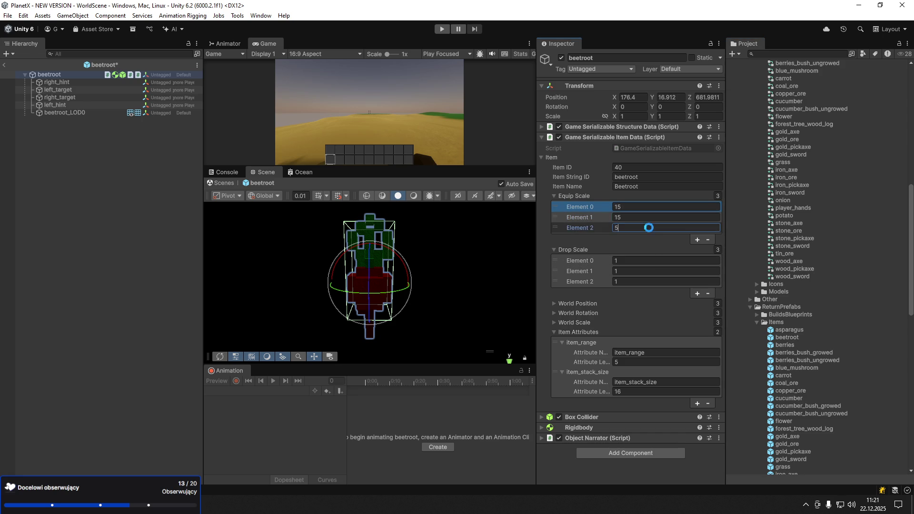
pyautogui.press('BackSpace')
pyautogui.write('15')
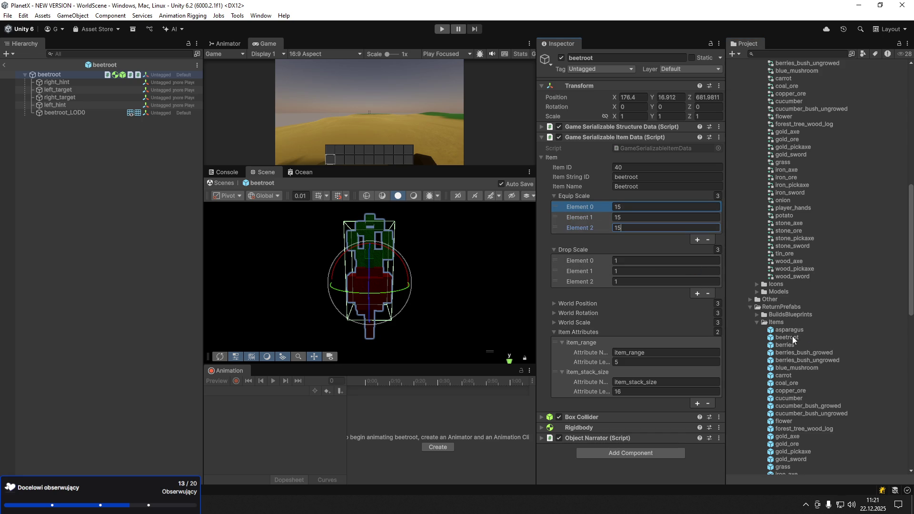
# Set berries_bush_growed's three Equip Scale values to 15, cancelling a stray Drop Scale edit
pyautogui.click(793, 353)
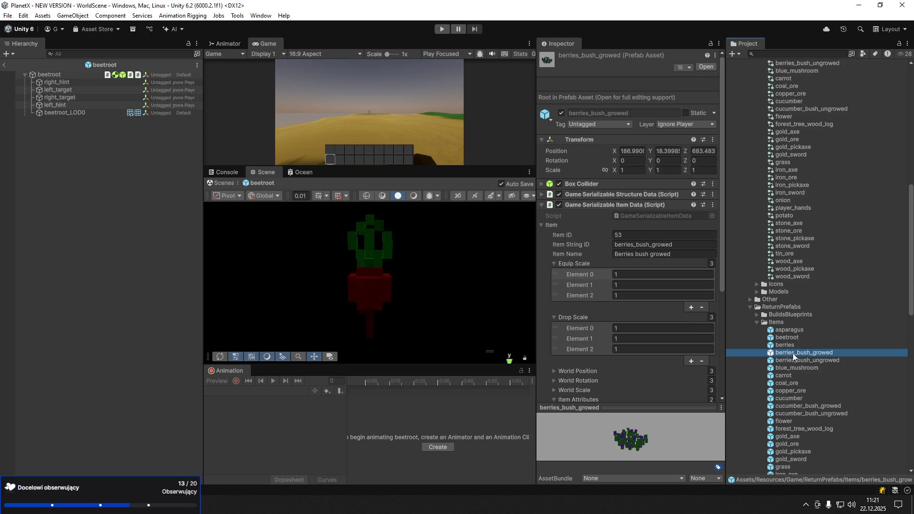
pyautogui.doubleClick(790, 345)
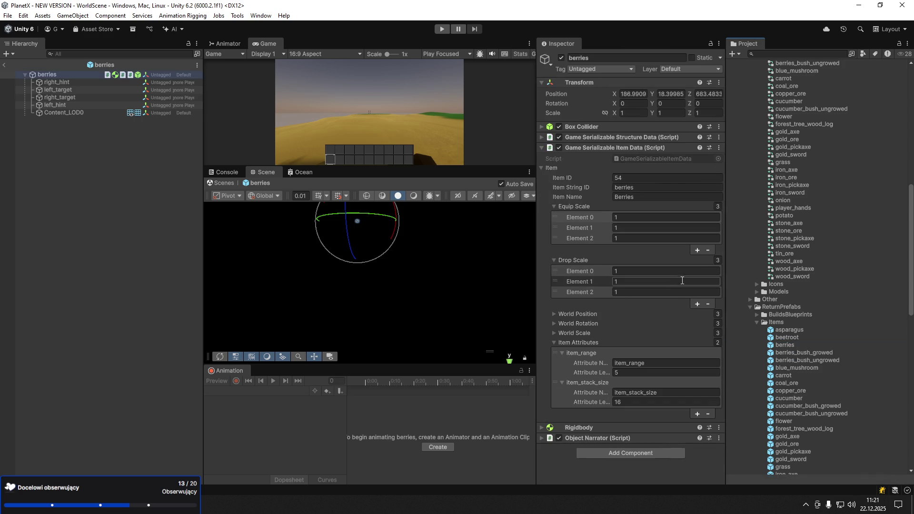
pyautogui.click(686, 272)
pyautogui.write('15')
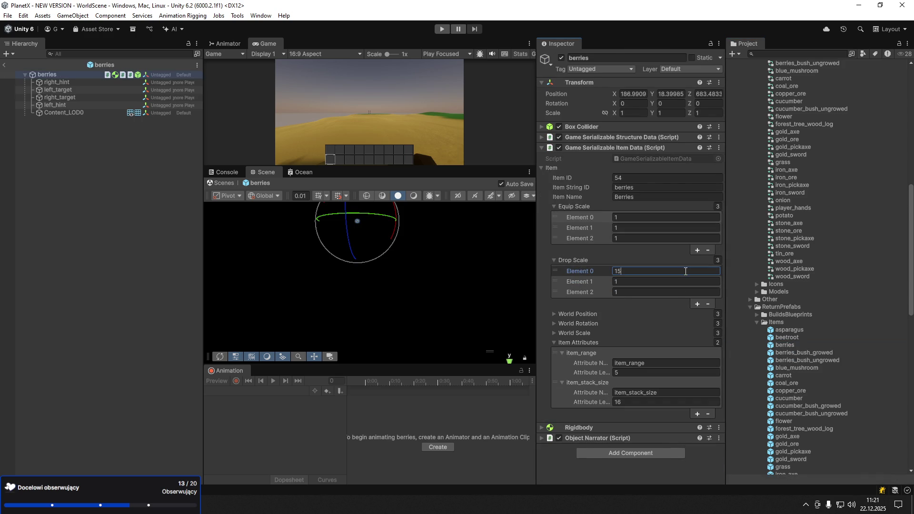
pyautogui.press('Escape')
pyautogui.click(642, 218)
pyautogui.write('5')
pyautogui.click(642, 228)
pyautogui.write('5')
pyautogui.click(644, 239)
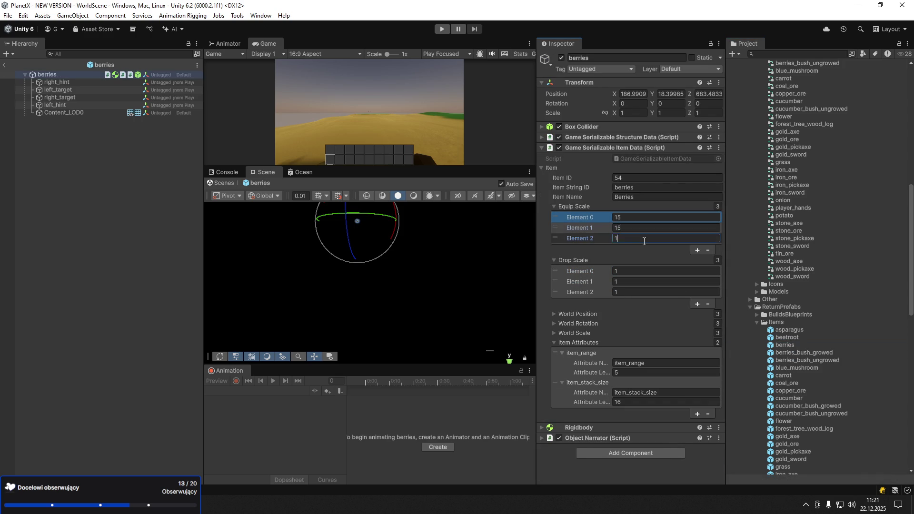
pyautogui.write('5')
pyautogui.click(804, 353)
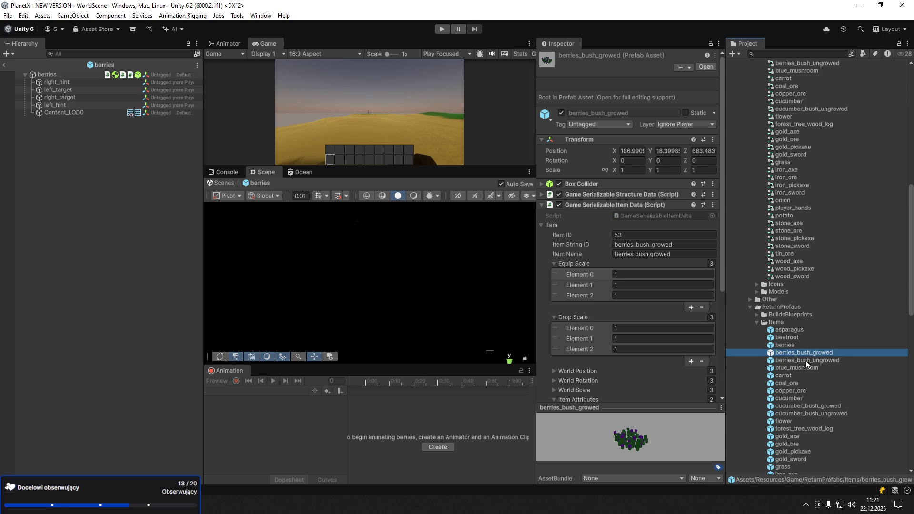
# Open berries_bush_ungrowed and enter 0 into its first two Equip Scale fields
pyautogui.doubleClick(805, 361)
pyautogui.click(654, 218)
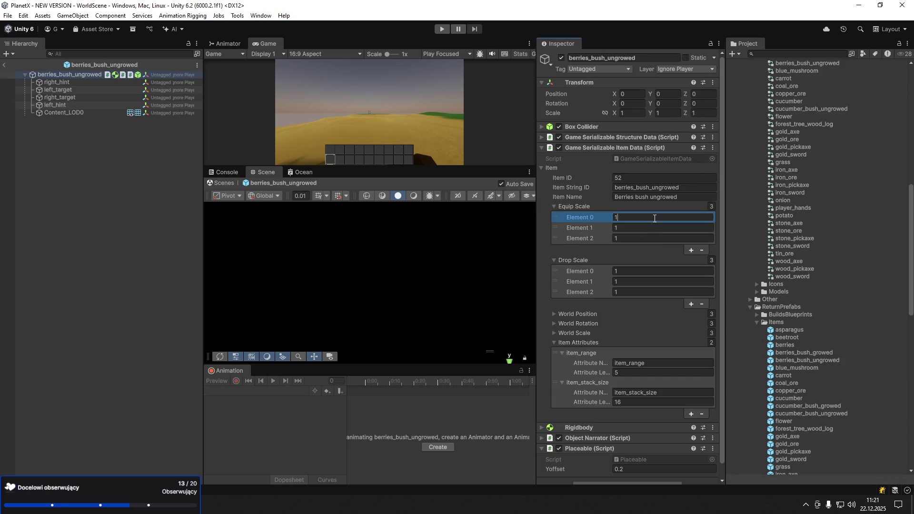
pyautogui.write('0')
pyautogui.press('Tab')
pyautogui.write('0')
pyautogui.press('Tab')
pyautogui.write('0')
# Set blue_mushroom's three Equip Scale values to 0.2
pyautogui.click(792, 365)
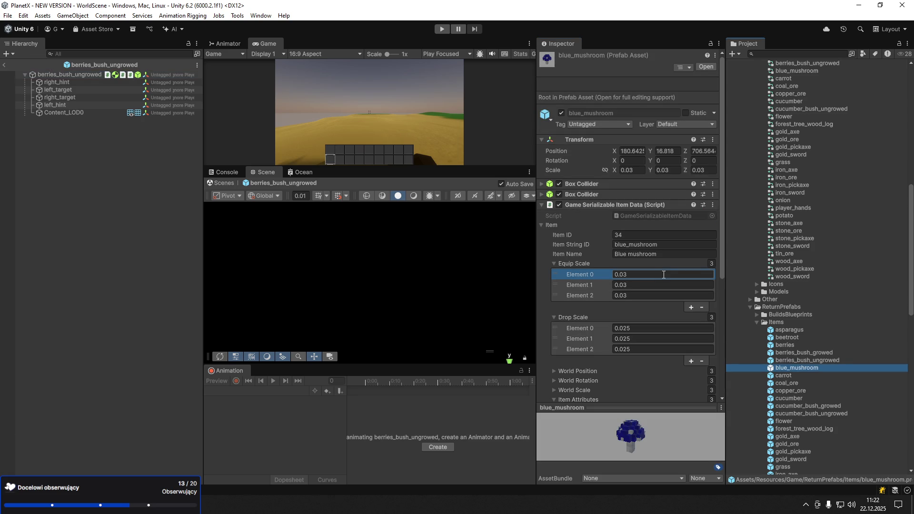
pyautogui.click(664, 275)
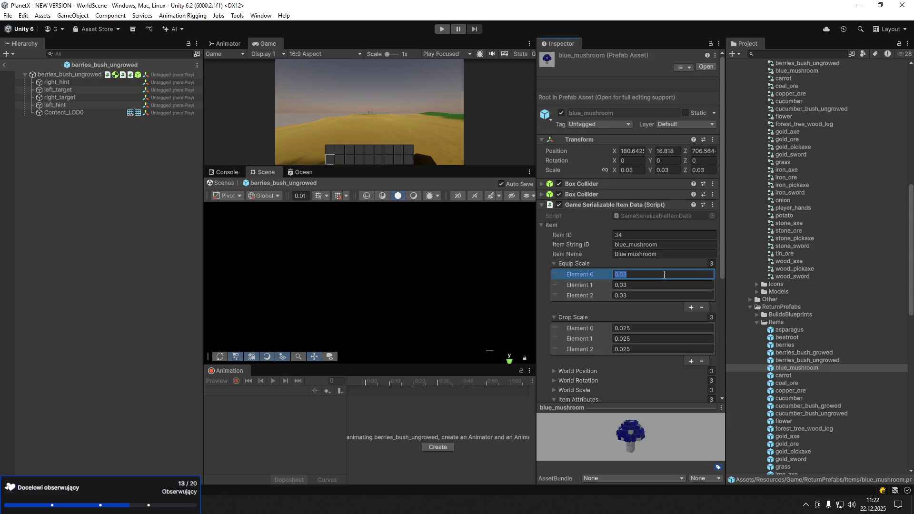
pyautogui.write('0.2')
pyautogui.click(662, 282)
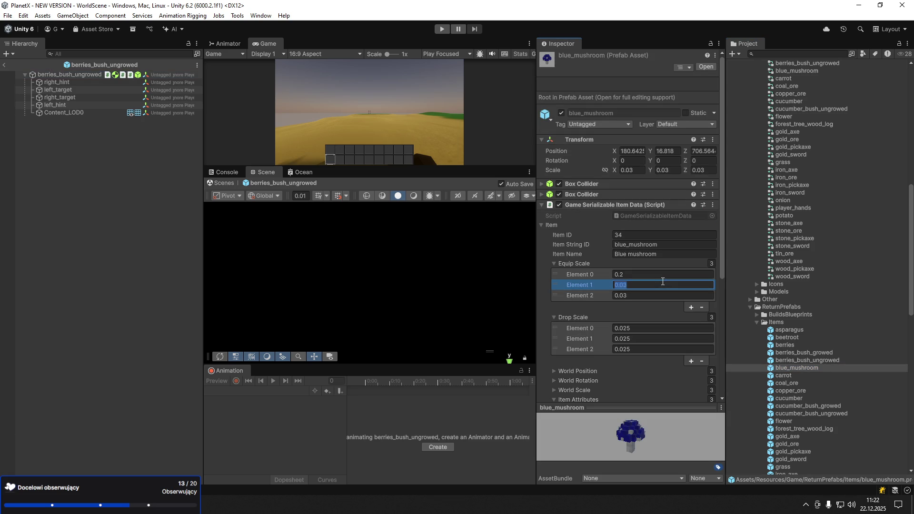
pyautogui.write('0.2')
pyautogui.click(664, 295)
pyautogui.write('0.2')
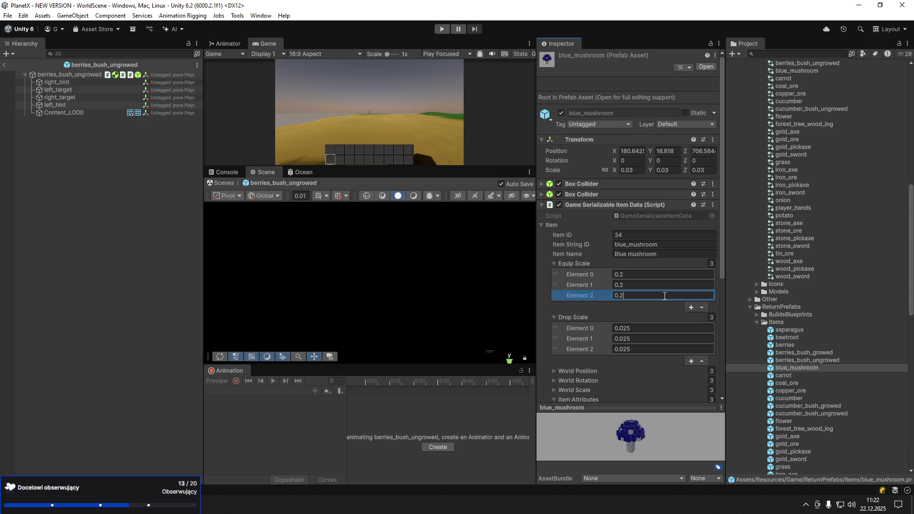
# Set the carrot prefab's Equip Scale to 6 on elements 0, 1 and 2
pyautogui.click(784, 376)
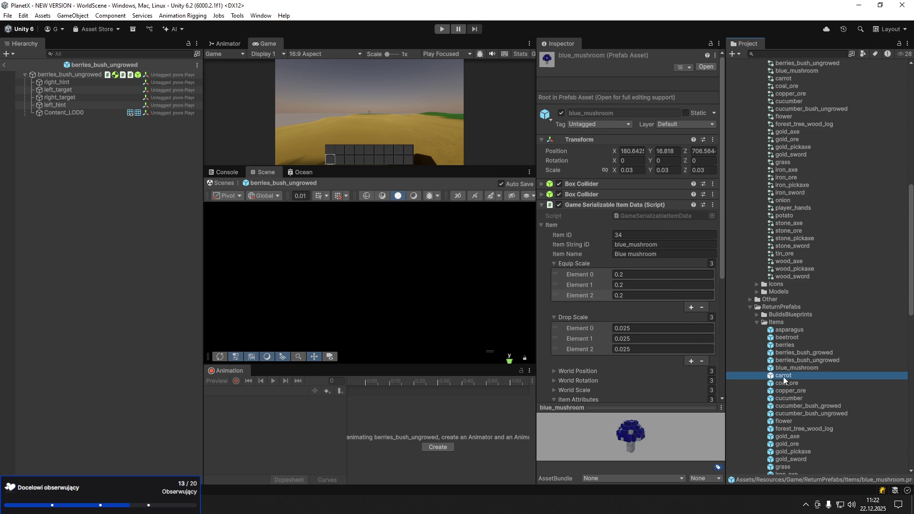
pyautogui.click(650, 264)
pyautogui.write('6')
pyautogui.click(647, 274)
pyautogui.write('6')
pyautogui.click(646, 284)
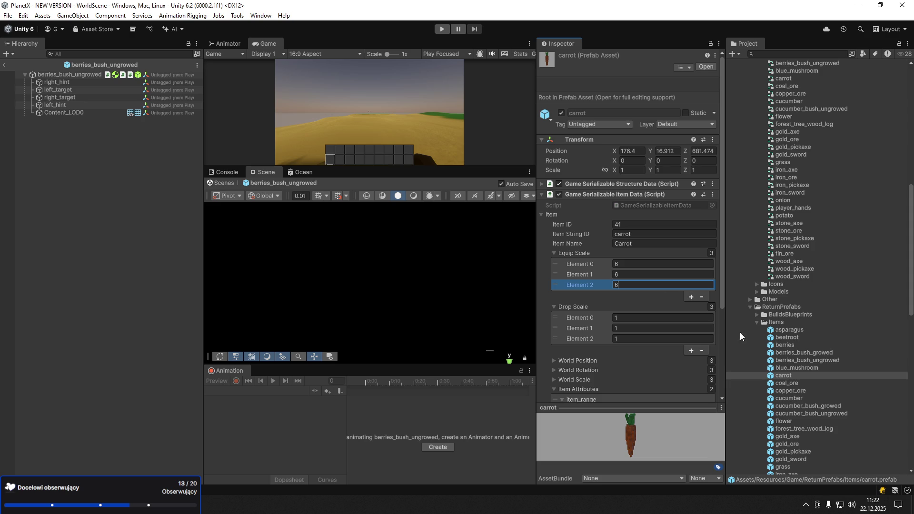
# Set the cucumber prefab's Equip Scale to 12 on all three elements
pyautogui.click(788, 398)
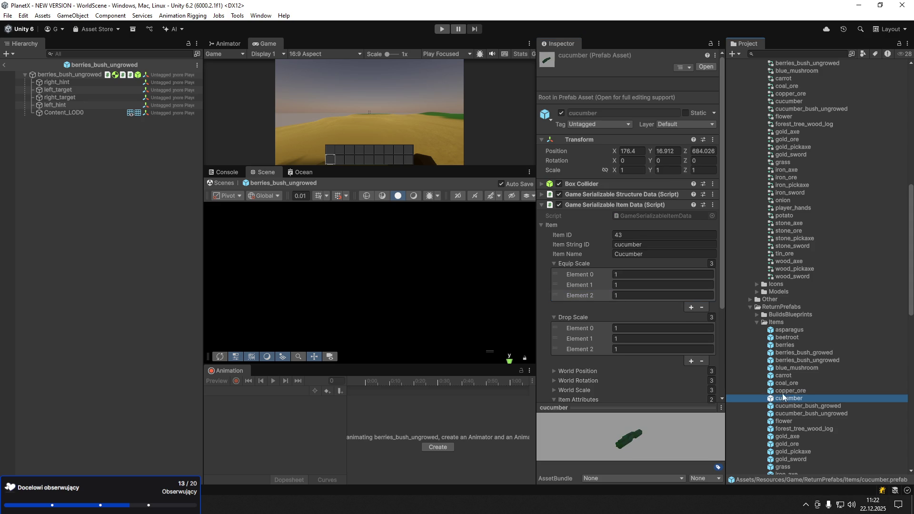
pyautogui.click(670, 275)
pyautogui.write('2')
pyautogui.click(670, 284)
pyautogui.write('2')
pyautogui.click(669, 296)
pyautogui.write('2')
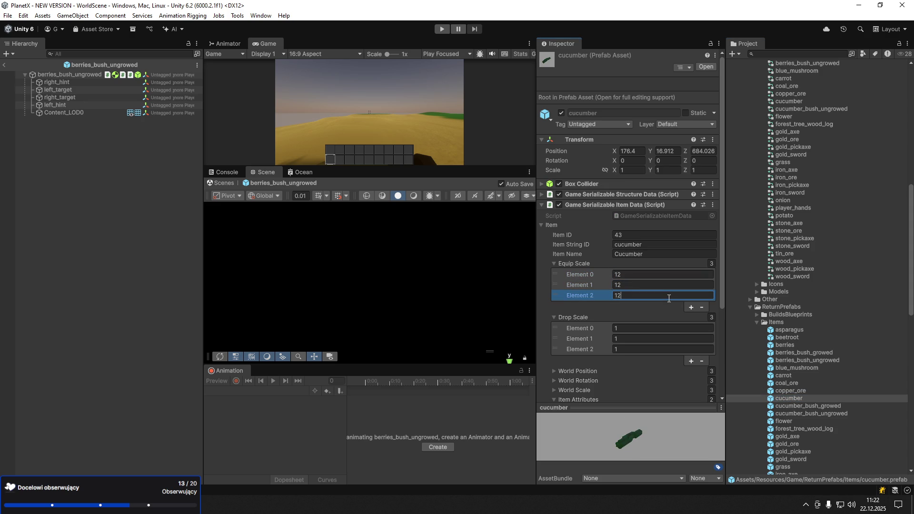
# Select cucumber_bush_ungrowed and undo the mistaken Drop Scale edits
pyautogui.click(827, 413)
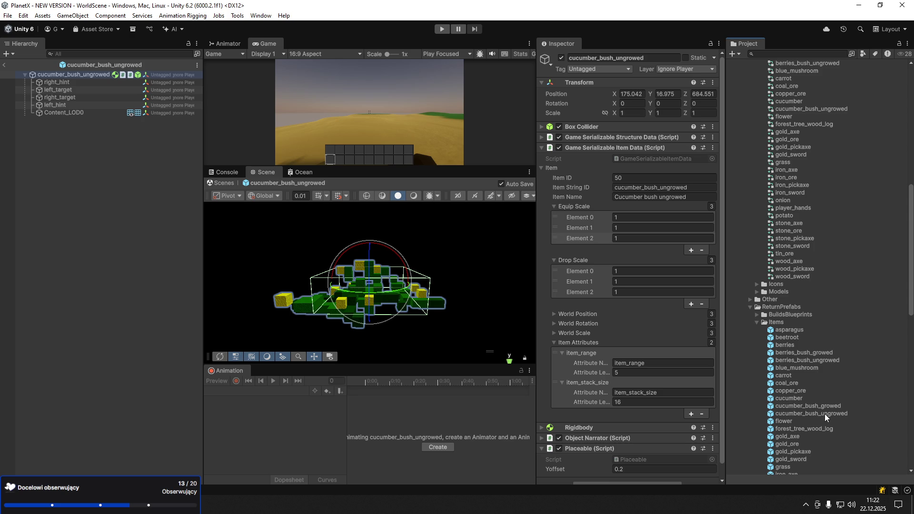
pyautogui.click(825, 414)
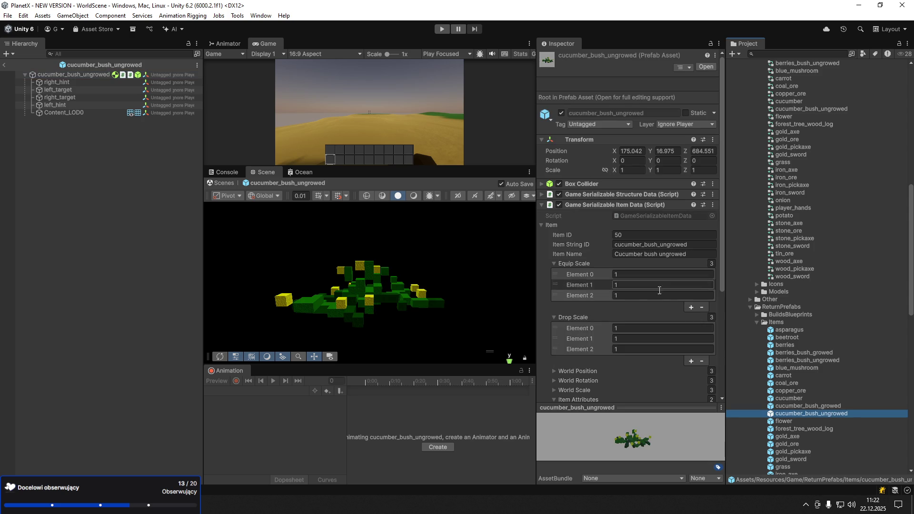
pyautogui.click(652, 328)
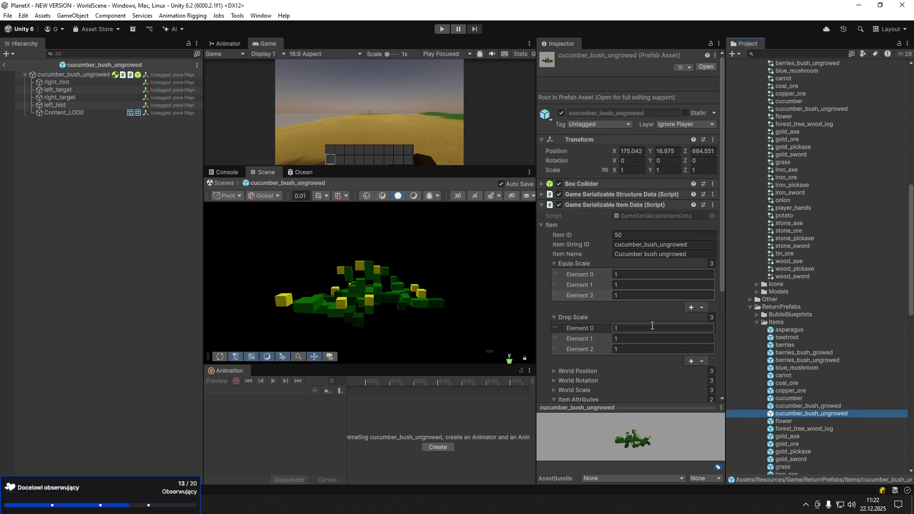
pyautogui.write('0')
pyautogui.press('Tab')
pyautogui.write('10')
pyautogui.press('Tab')
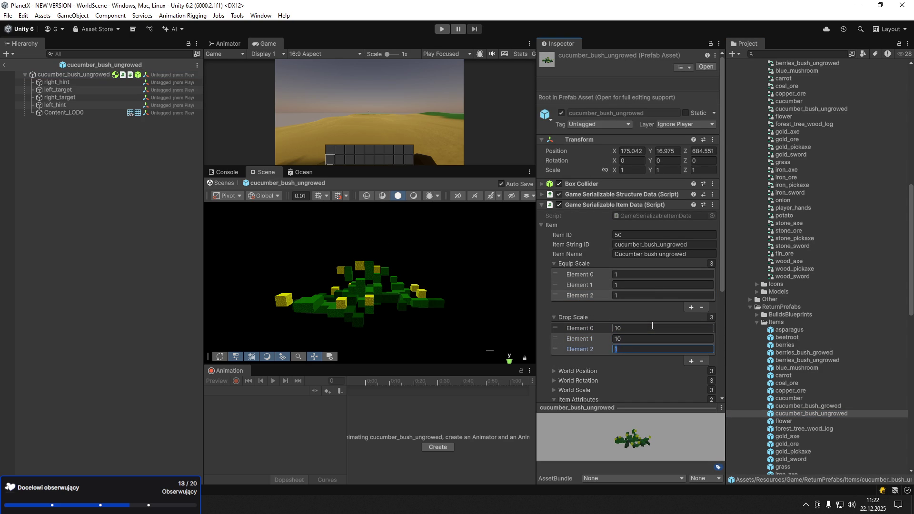
pyautogui.write('10')
pyautogui.hotkey('ctrl', 'z')
pyautogui.hotkey('ctrl', 'z')
pyautogui.hotkey('ctrl', 'z')
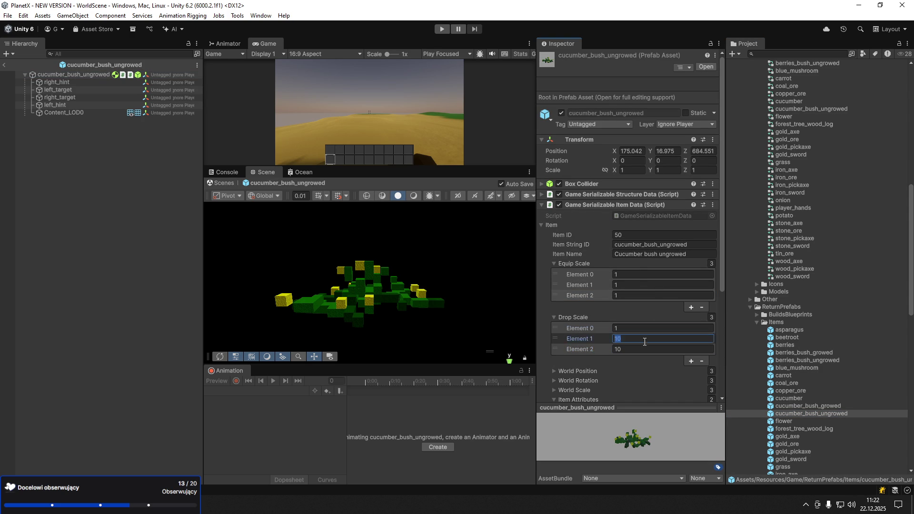
# Set cucumber_bush_ungrowed's Equip Scale to 10 on all elements, then recheck cucumber
pyautogui.click(638, 275)
pyautogui.write('0')
pyautogui.press('Tab')
pyautogui.write('10')
pyautogui.press('Tab')
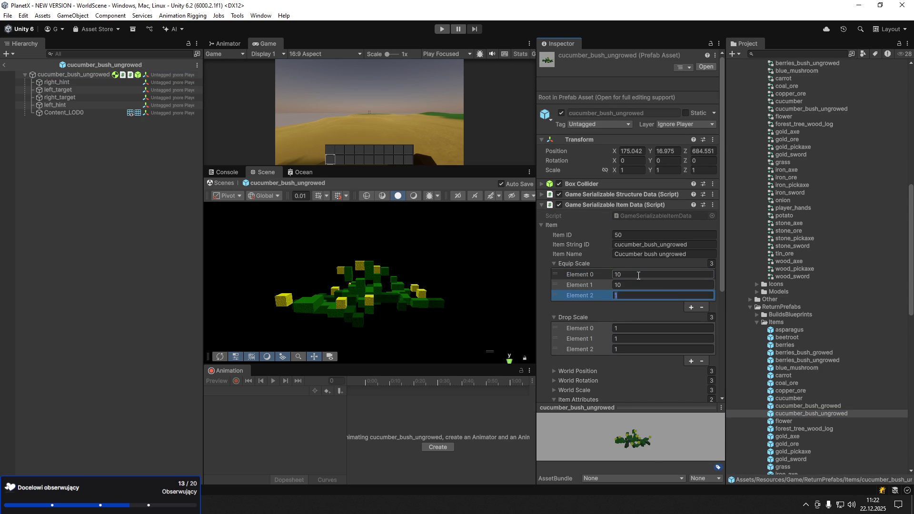
pyautogui.write('10')
pyautogui.click(820, 399)
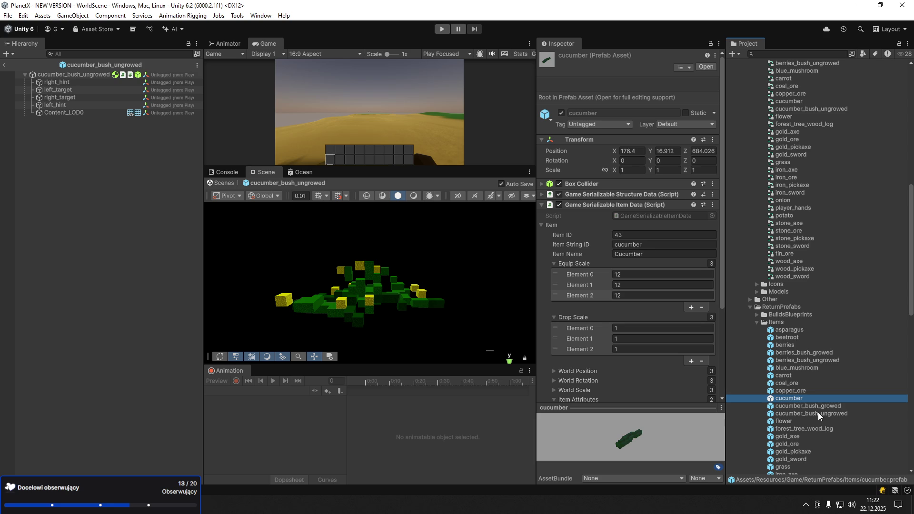
# Review carrot, cucumber and cucumber_bush_ungrowed Equip Scale values, then select the flower prefab
pyautogui.click(792, 376)
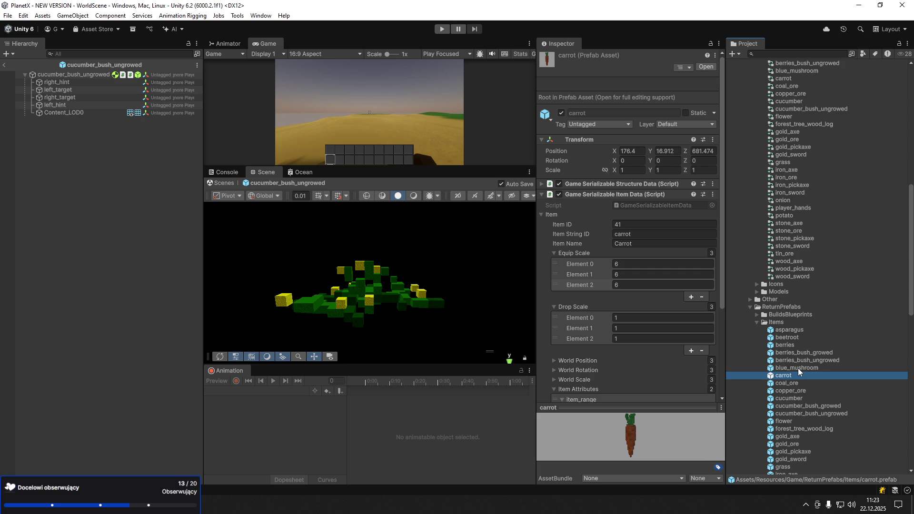
pyautogui.click(802, 398)
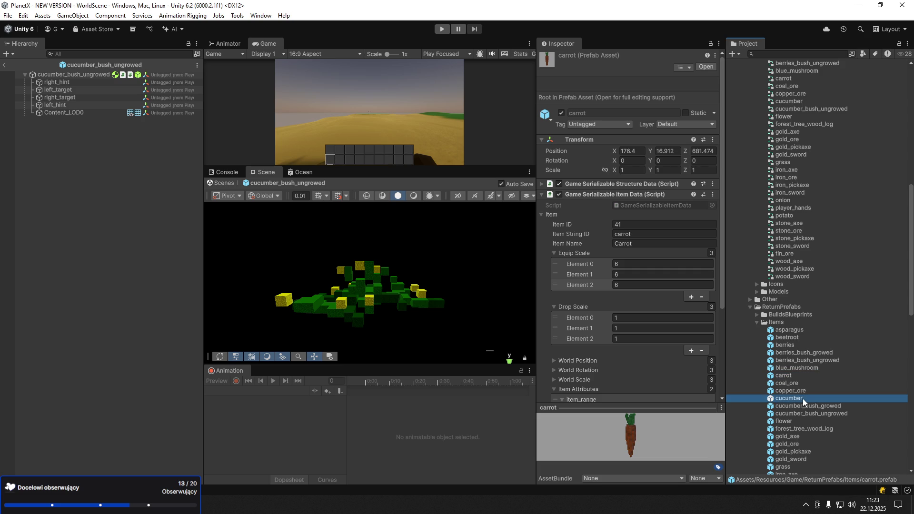
pyautogui.click(805, 413)
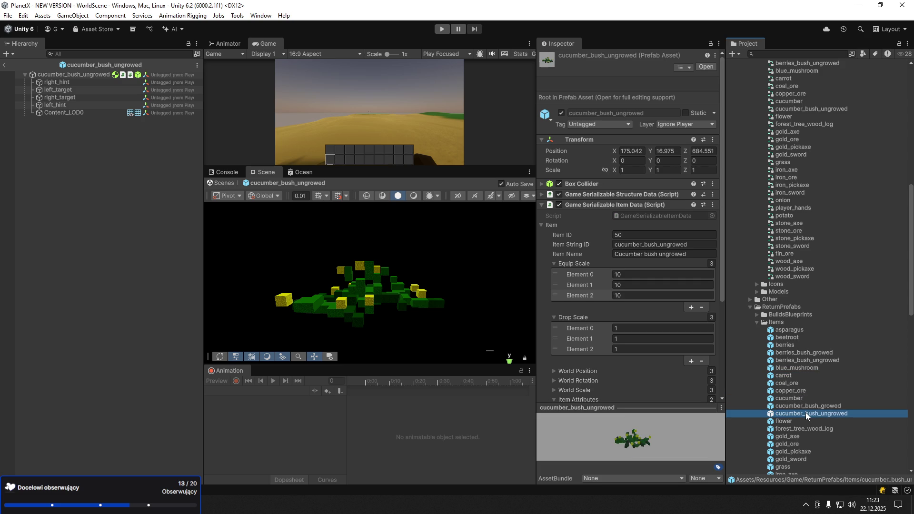
pyautogui.click(803, 421)
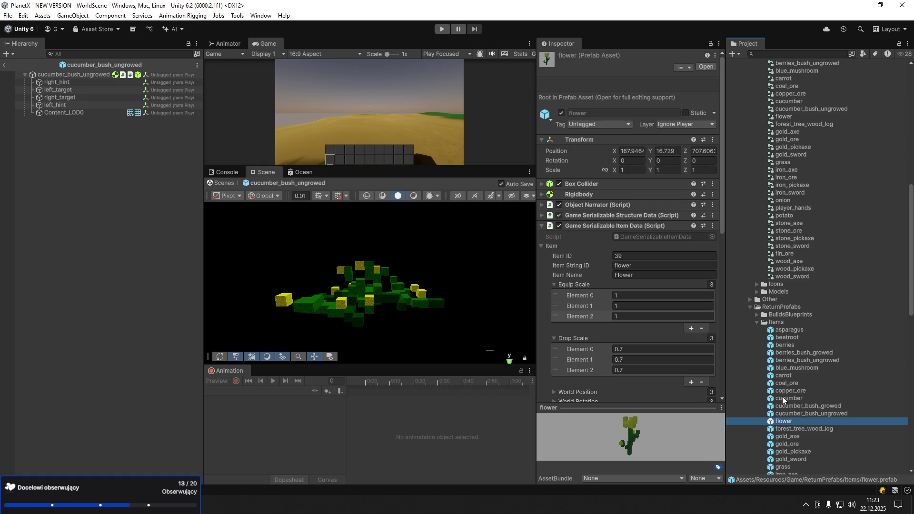
# Set the flower prefab's Equip Scale to 12 on all three elements
pyautogui.click(630, 295)
pyautogui.write('2')
pyautogui.click(634, 306)
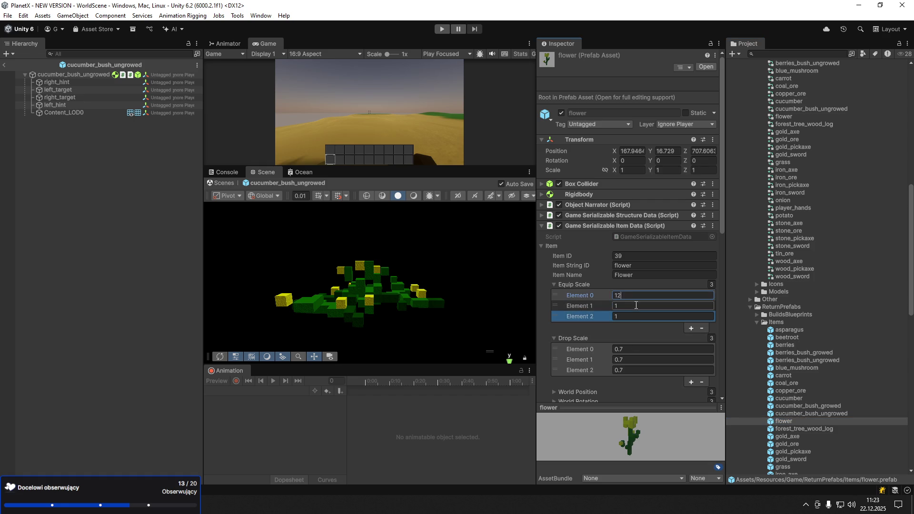
pyautogui.write('2')
pyautogui.click(638, 317)
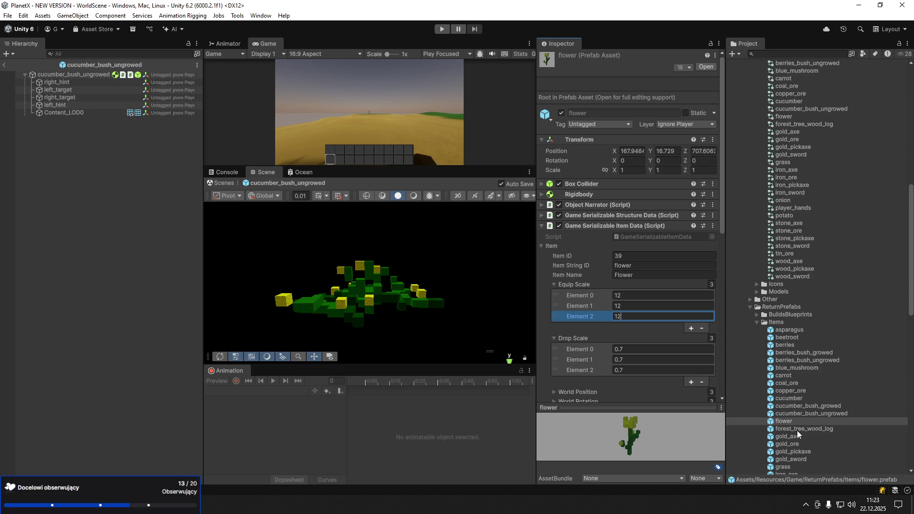
# Set the forest_tree_wood_log prefab's Equip Scale values to 3
pyautogui.click(798, 429)
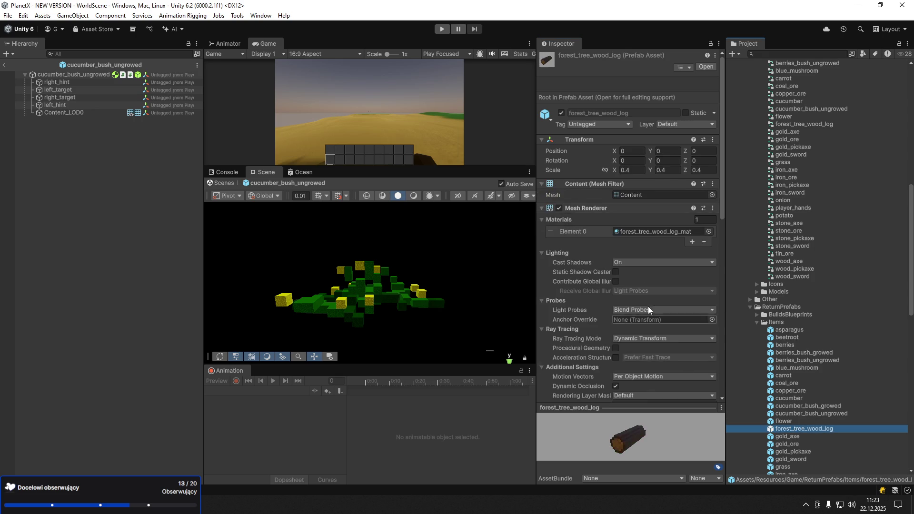
pyautogui.scroll(-5, 658, 366)
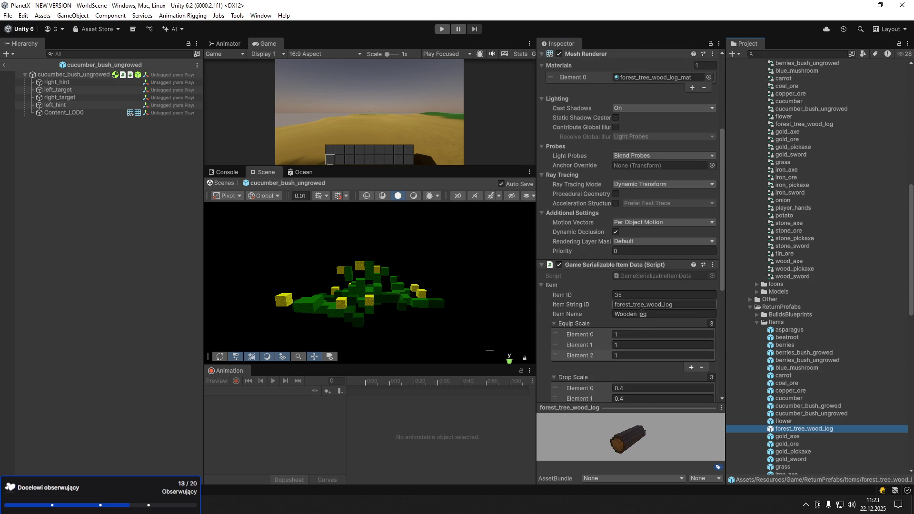
pyautogui.click(642, 344)
pyautogui.write('3')
pyautogui.click(642, 354)
pyautogui.write('3')
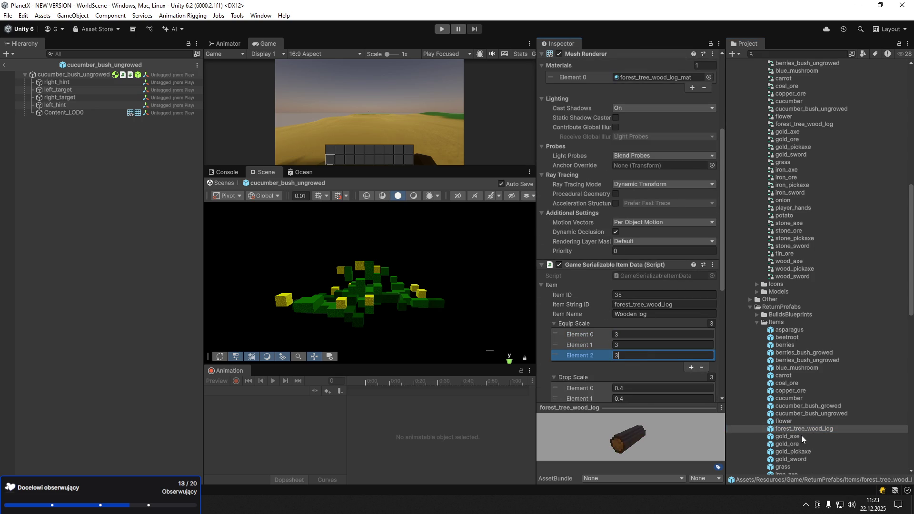
pyautogui.scroll(-3, 801, 436)
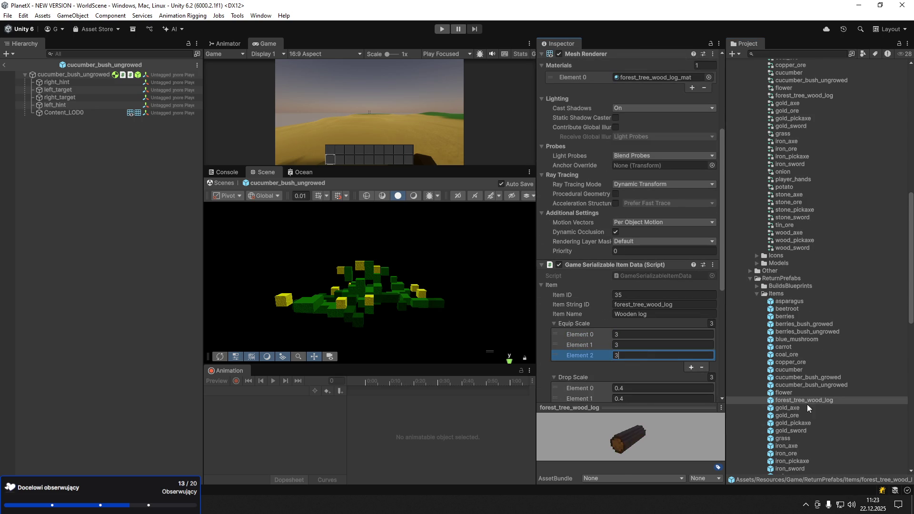
# Select the grass prefab and enter 8 in its third Equip Scale element
pyautogui.click(785, 438)
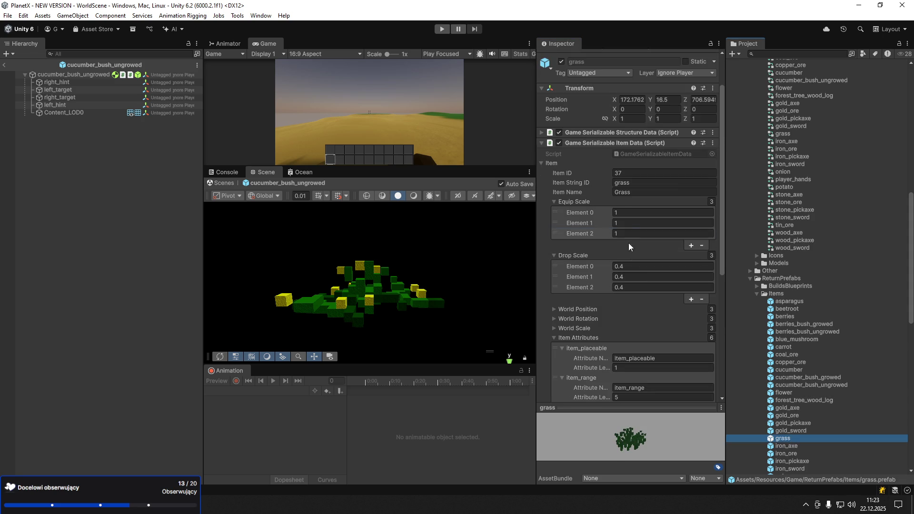
pyautogui.click(629, 233)
pyautogui.write('8')
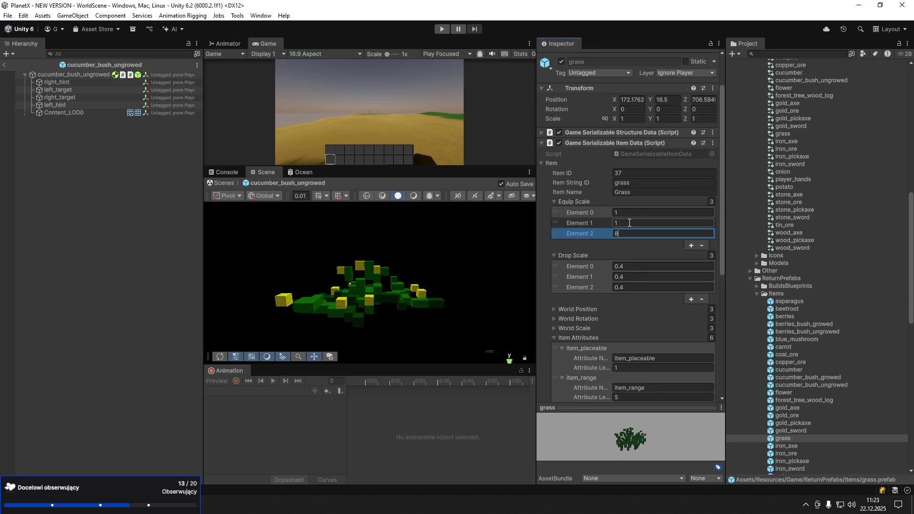